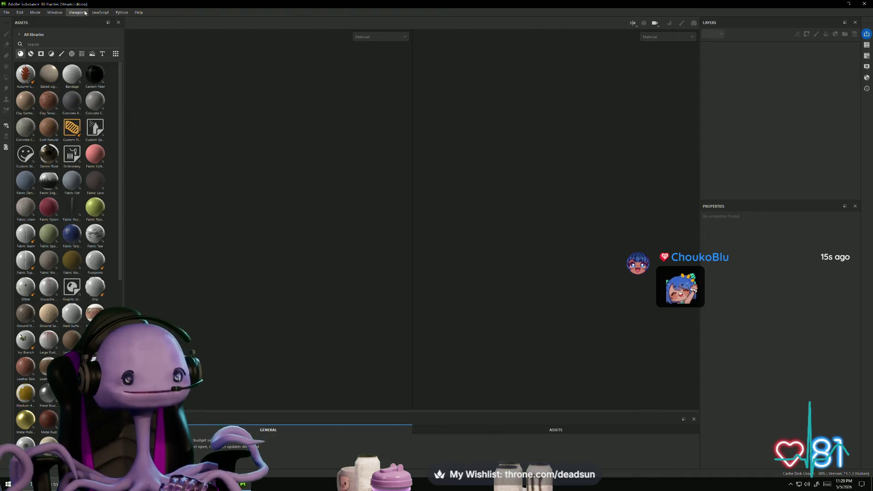
Step: Start a new Unreal Engine project and begin choosing its mesh file
{"action": "left_click", "coordinate": [6, 13]}
{"action": "left_click", "coordinate": [28, 23]}
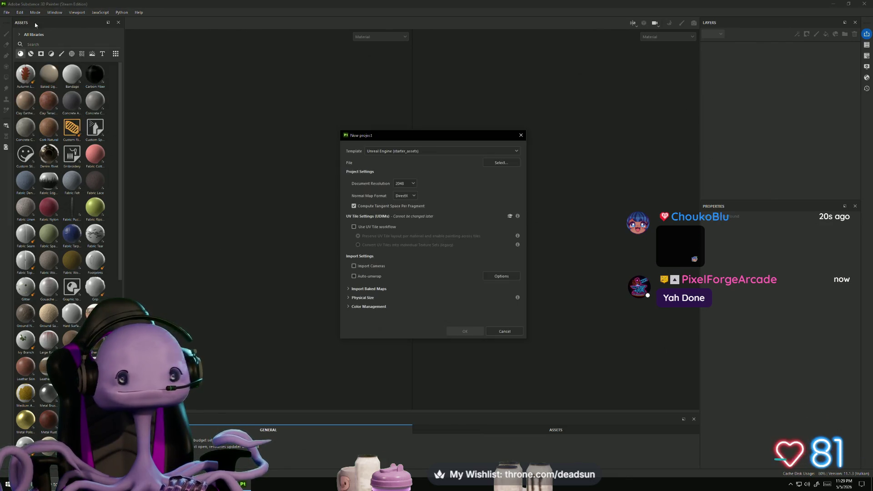
{"action": "left_click", "coordinate": [500, 162]}
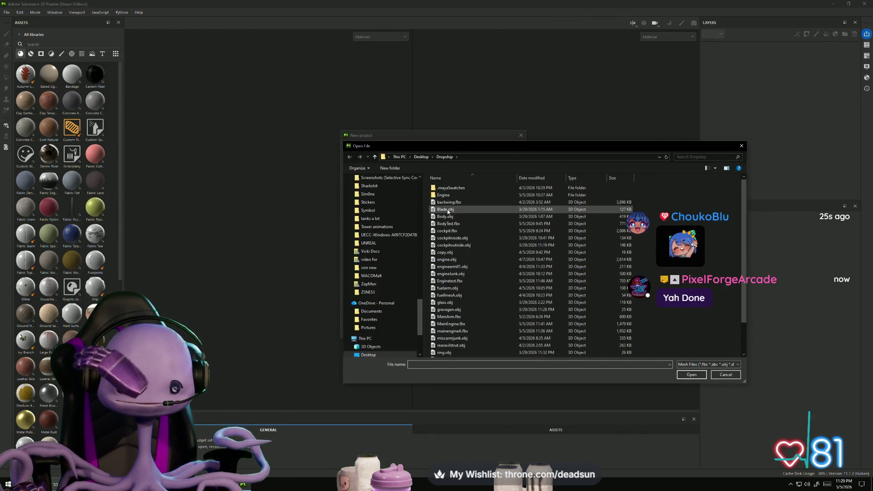
Step: Load Lowbarrel.fbx from the UFOclawgame folder as the mesh and create the project
{"action": "left_click", "coordinate": [374, 157]}
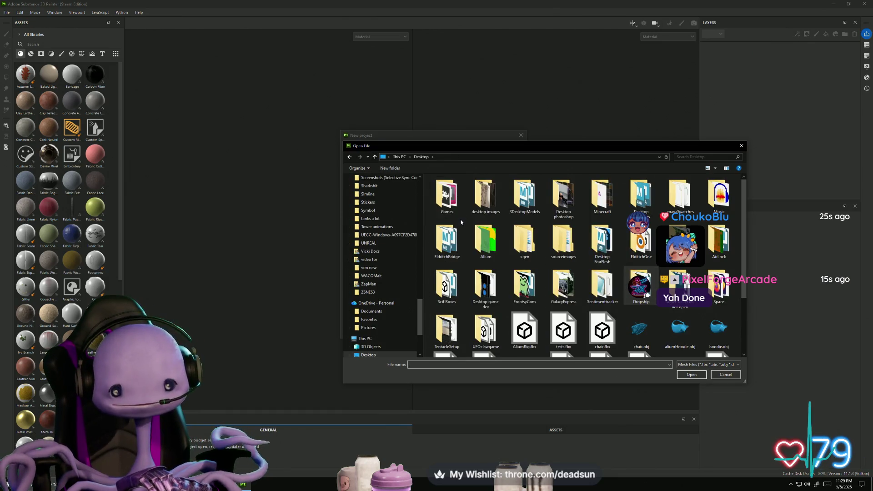
{"action": "scroll", "coordinate": [499, 224], "scroll_direction": "down", "scroll_amount": 2}
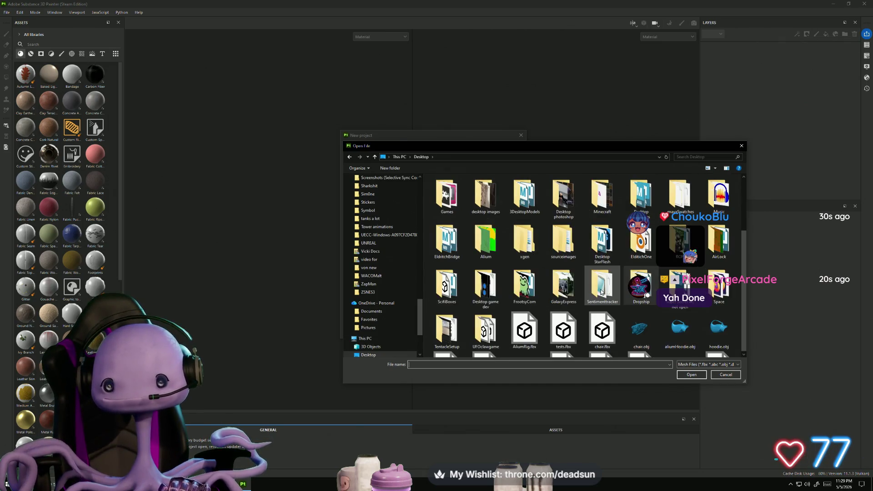
{"action": "scroll", "coordinate": [519, 285], "scroll_direction": "up", "scroll_amount": 2}
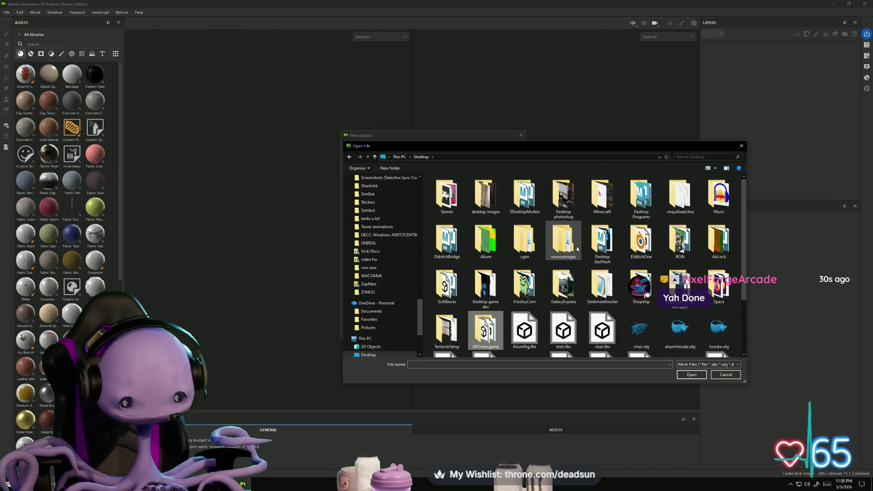
{"action": "double_click", "coordinate": [477, 333]}
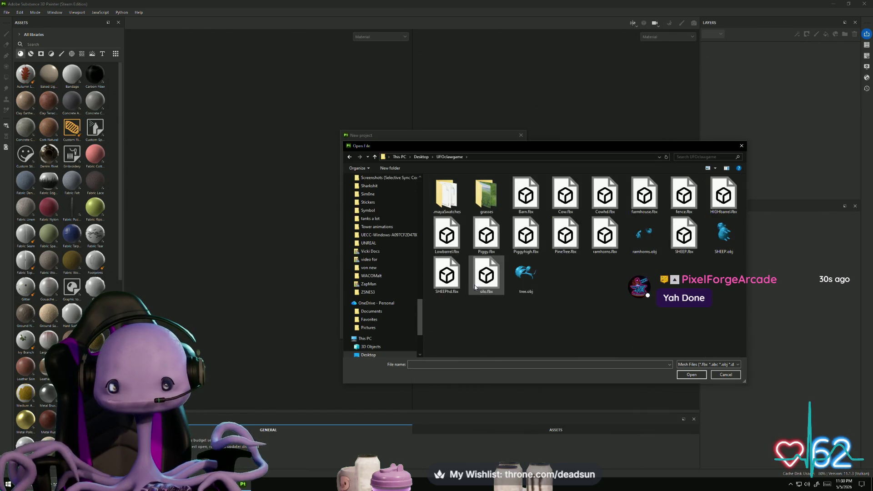
{"action": "left_click", "coordinate": [533, 247]}
{"action": "left_click", "coordinate": [447, 235]}
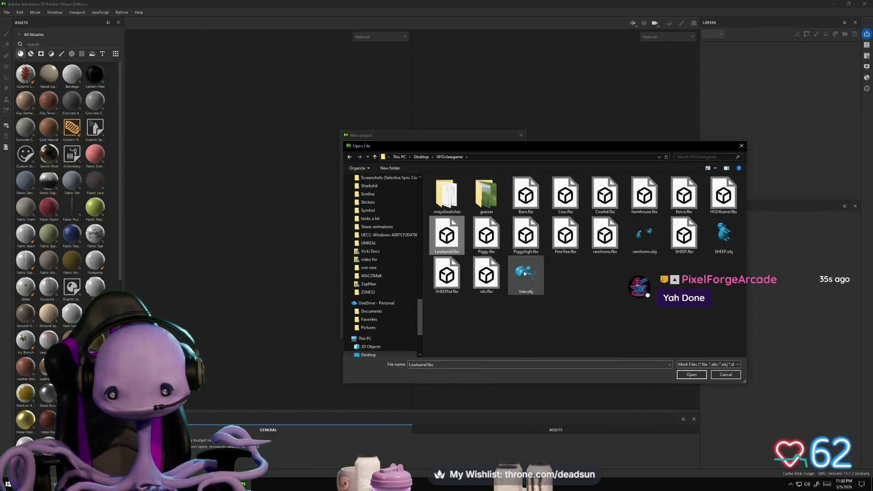
{"action": "left_click", "coordinate": [692, 374]}
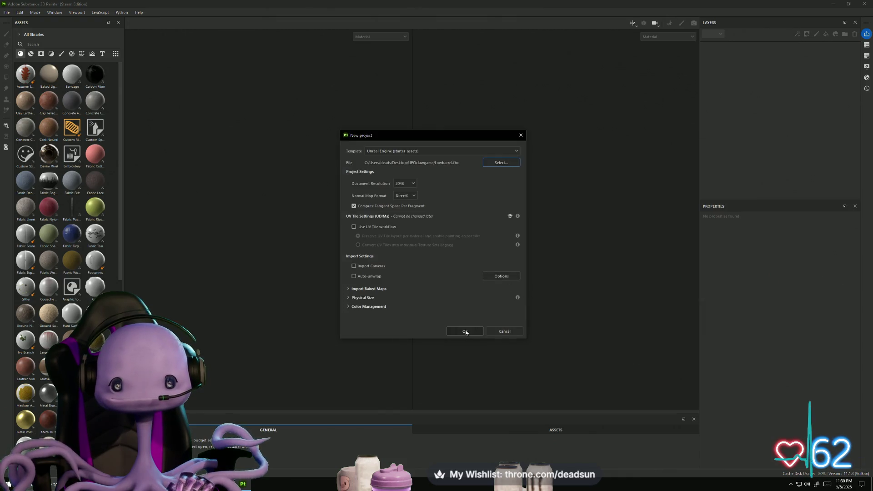
{"action": "left_click", "coordinate": [465, 332]}
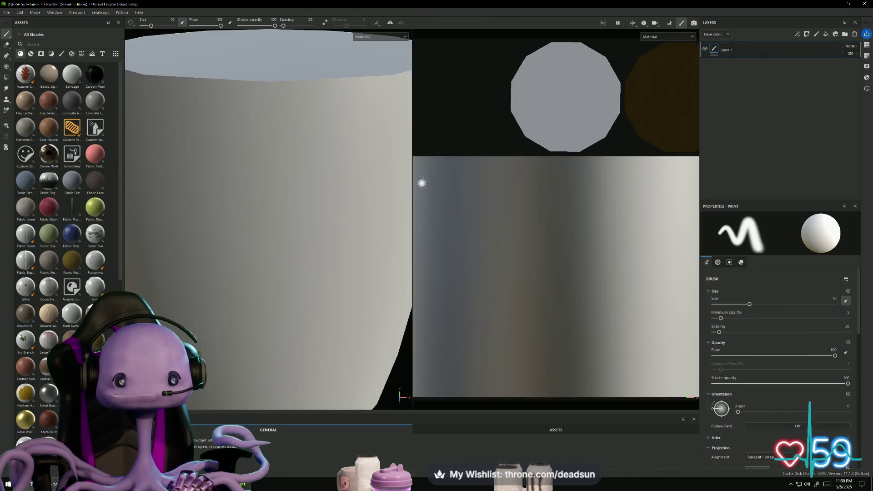
Step: In the baker, load HIGHbarrel.fbx as the high poly scene
{"action": "left_click_drag", "start_coordinate": [346, 263], "coordinate": [374, 259], "text": "alt"}
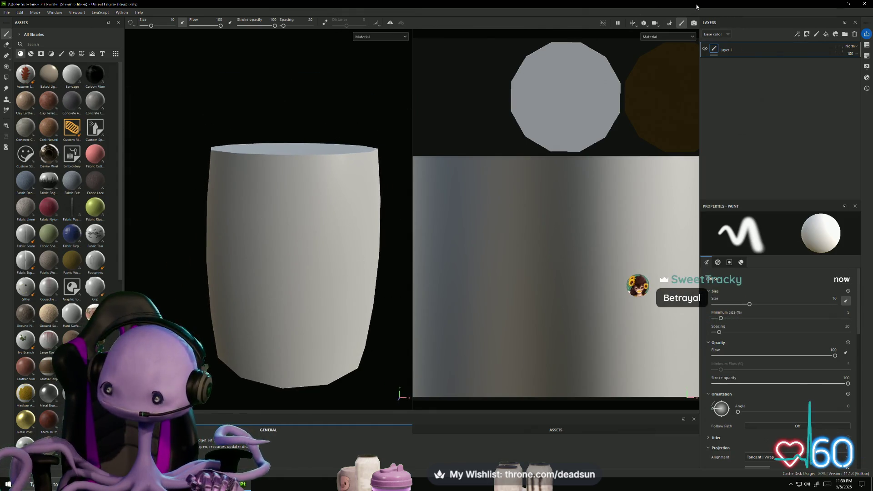
{"action": "left_click", "coordinate": [671, 25]}
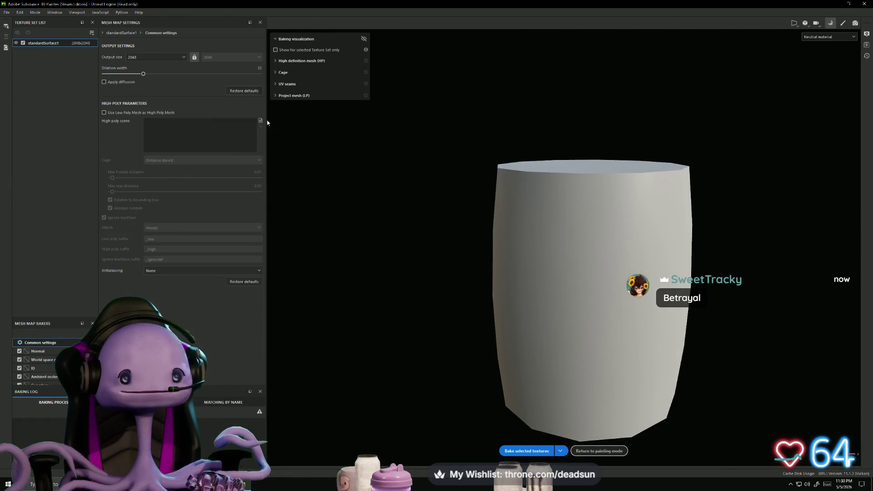
{"action": "left_click", "coordinate": [260, 120]}
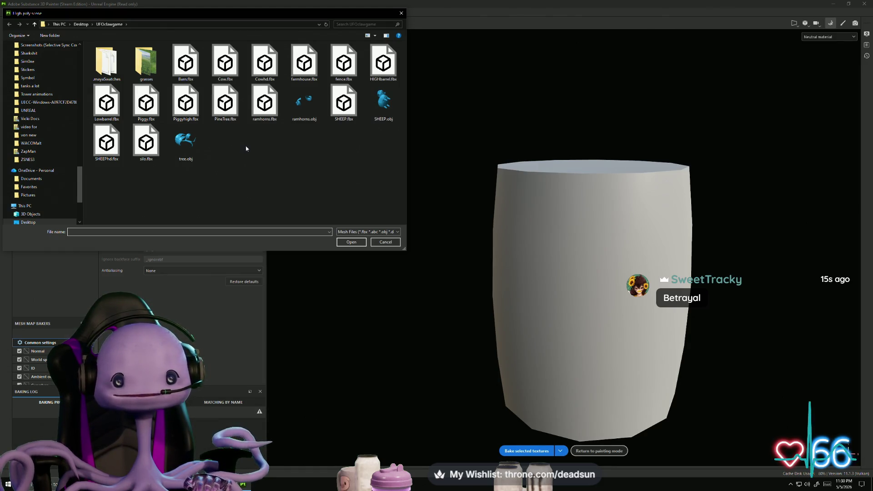
{"action": "left_click", "coordinate": [384, 64]}
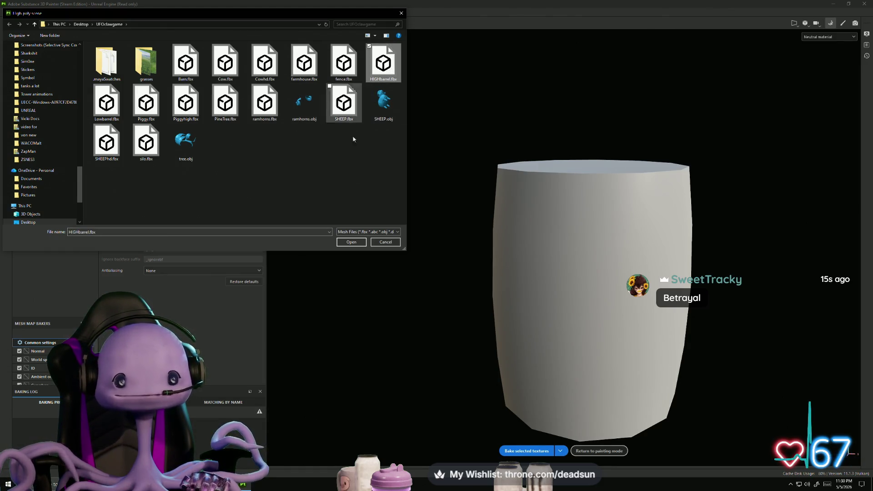
{"action": "left_click", "coordinate": [349, 242]}
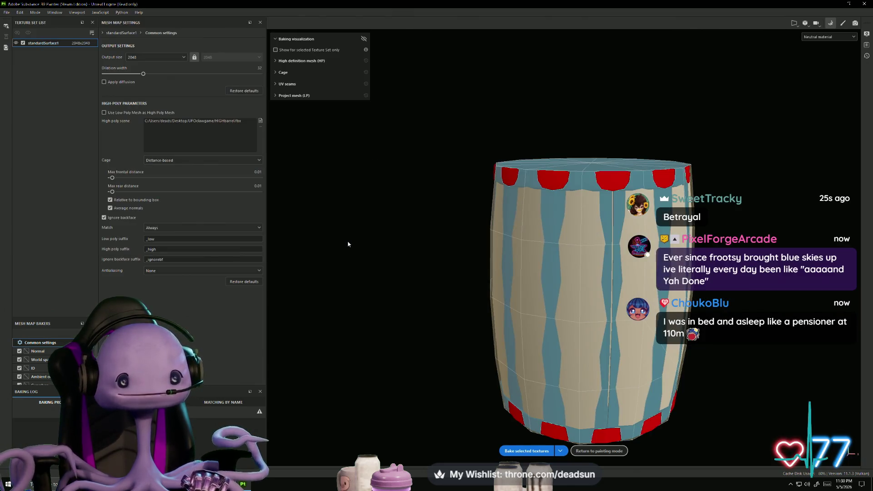
Step: Set the bake dilation width to 35 and review the Normal and World space normal settings
{"action": "left_click_drag", "start_coordinate": [459, 254], "coordinate": [458, 283], "text": "alt"}
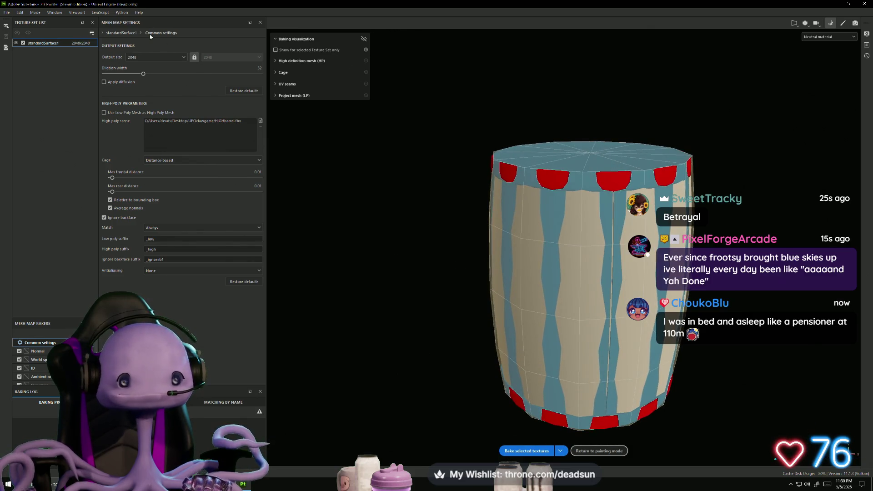
{"action": "left_click_drag", "start_coordinate": [145, 77], "coordinate": [146, 76]}
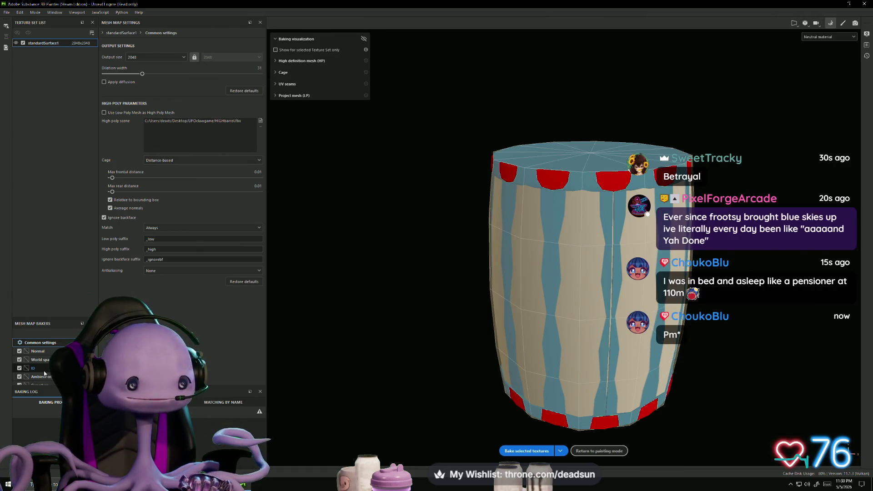
{"action": "scroll", "coordinate": [53, 344], "scroll_direction": "down", "scroll_amount": 3}
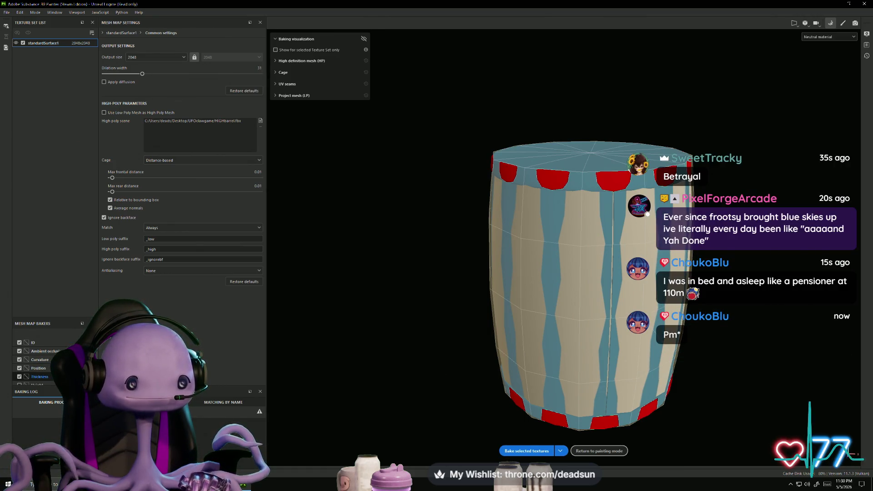
{"action": "scroll", "coordinate": [53, 343], "scroll_direction": "up", "scroll_amount": 3}
{"action": "left_click", "coordinate": [38, 351]}
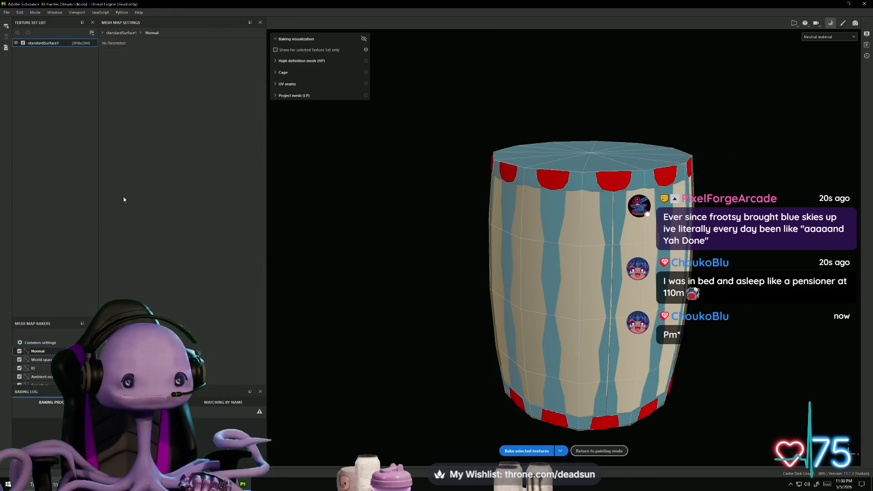
{"action": "left_click", "coordinate": [46, 360]}
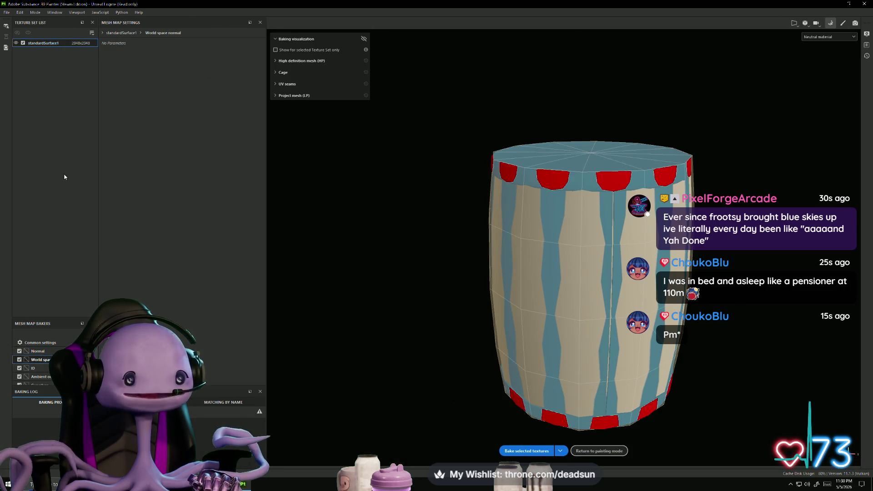
{"action": "left_click", "coordinate": [41, 342]}
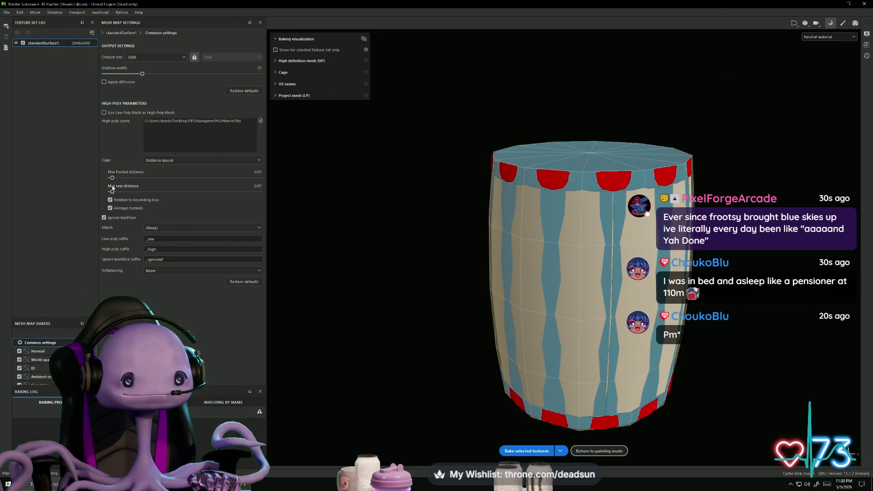
Step: Set cage frontal distance 0.025 and rear distance 0.009, then bake the mesh maps
{"action": "mouse_move", "coordinate": [115, 192]}
{"action": "left_mouse_down"}
{"action": "mouse_move", "coordinate": [114, 178]}
{"action": "mouse_move", "coordinate": [113, 193]}
{"action": "left_mouse_up"}
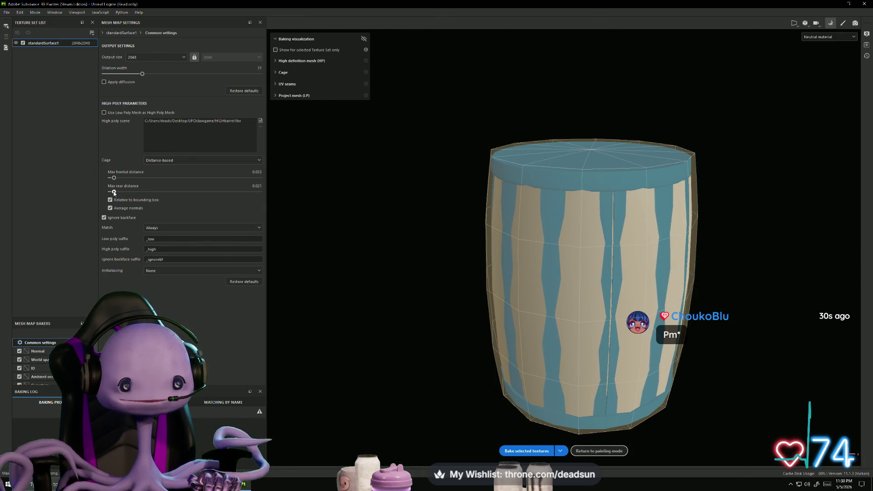
{"action": "left_click_drag", "start_coordinate": [113, 192], "coordinate": [114, 179]}
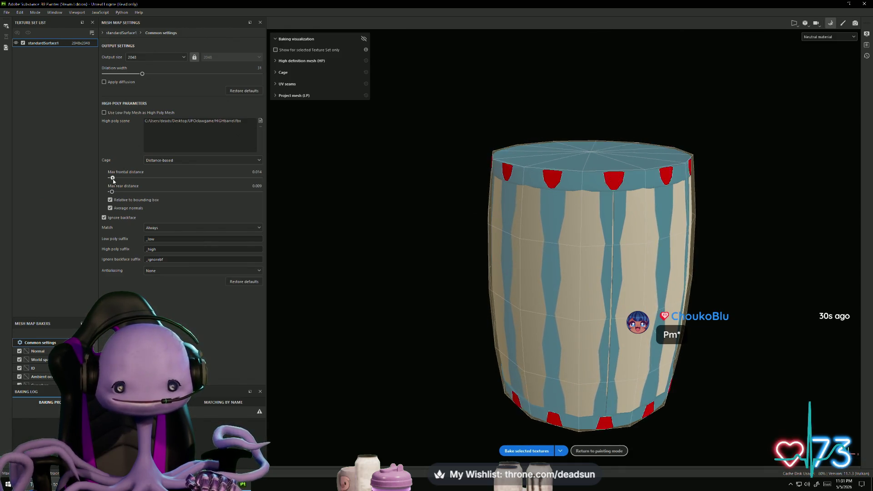
{"action": "mouse_move", "coordinate": [335, 204]}
{"action": "left_mouse_down", "text": "alt"}
{"action": "mouse_move", "coordinate": [372, 222]}
{"action": "mouse_move", "coordinate": [372, 316]}
{"action": "mouse_move", "coordinate": [396, 364]}
{"action": "mouse_move", "coordinate": [411, 236]}
{"action": "mouse_move", "coordinate": [373, 182]}
{"action": "left_mouse_up", "text": "alt"}
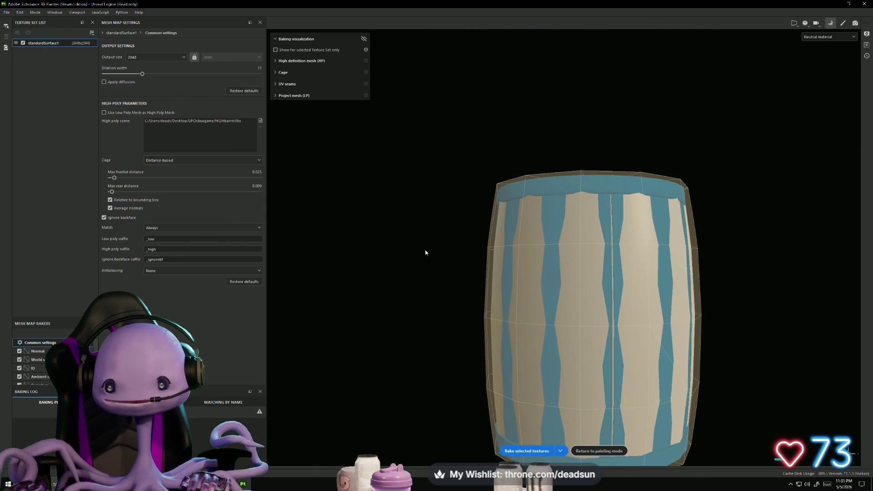
{"action": "left_click", "coordinate": [527, 451]}
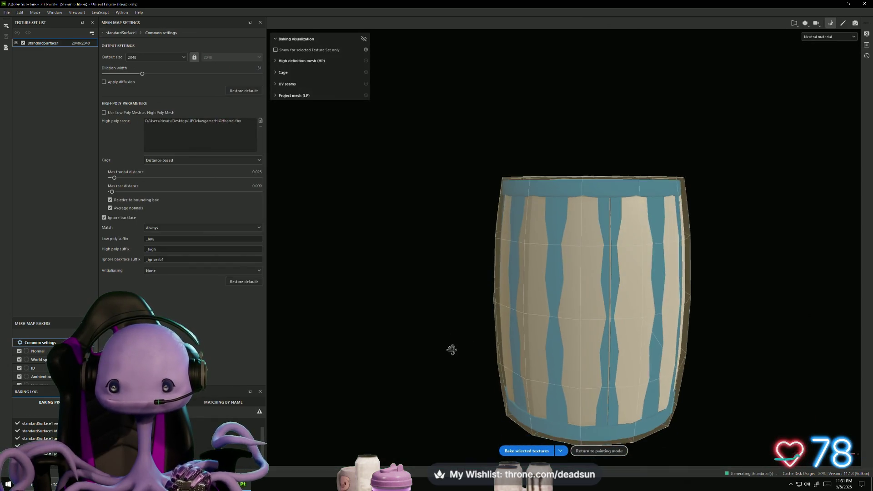
{"action": "left_click_drag", "start_coordinate": [451, 349], "coordinate": [454, 363], "text": "alt"}
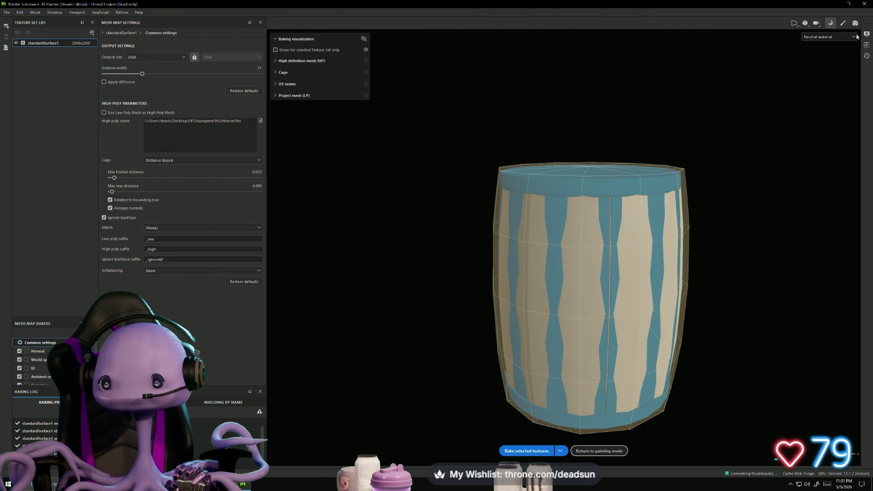
{"action": "left_click", "coordinate": [843, 21]}
Step: Orbit the baked barrel to inspect its side, top and bottom
{"action": "mouse_move", "coordinate": [339, 373]}
{"action": "left_mouse_down", "text": "alt"}
{"action": "mouse_move", "coordinate": [386, 288]}
{"action": "mouse_move", "coordinate": [435, 288]}
{"action": "mouse_move", "coordinate": [351, 306]}
{"action": "mouse_move", "coordinate": [337, 318]}
{"action": "mouse_move", "coordinate": [331, 367]}
{"action": "mouse_move", "coordinate": [315, 314]}
{"action": "mouse_move", "coordinate": [346, 318]}
{"action": "mouse_move", "coordinate": [306, 255]}
{"action": "mouse_move", "coordinate": [295, 282]}
{"action": "mouse_move", "coordinate": [230, 296]}
{"action": "mouse_move", "coordinate": [288, 322]}
{"action": "mouse_move", "coordinate": [386, 298]}
{"action": "mouse_move", "coordinate": [399, 285]}
{"action": "mouse_move", "coordinate": [364, 254]}
{"action": "mouse_move", "coordinate": [335, 277]}
{"action": "left_mouse_up", "text": "alt"}
{"action": "left_click_drag", "start_coordinate": [208, 155], "coordinate": [218, 163], "text": "alt"}
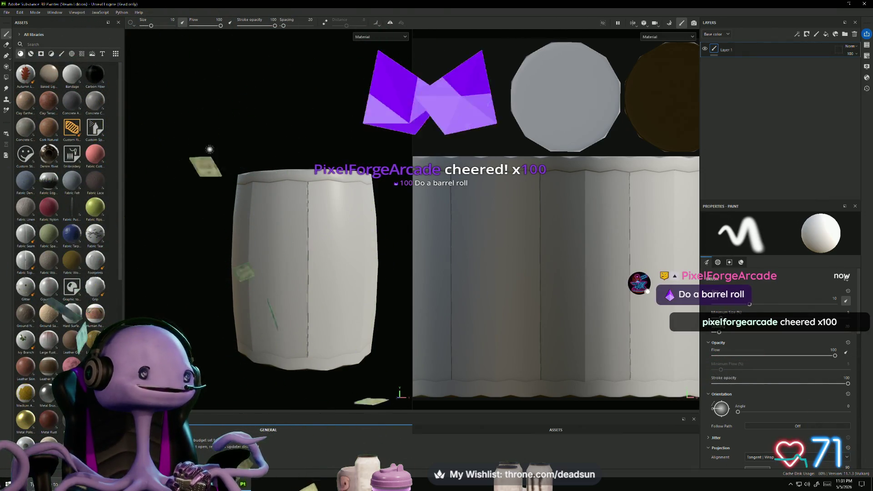
{"action": "mouse_move", "coordinate": [219, 141]}
{"action": "left_mouse_down", "text": "alt"}
{"action": "mouse_move", "coordinate": [247, 139]}
{"action": "mouse_move", "coordinate": [237, 191]}
{"action": "mouse_move", "coordinate": [250, 227]}
{"action": "mouse_move", "coordinate": [260, 116]}
{"action": "mouse_move", "coordinate": [347, 130]}
{"action": "mouse_move", "coordinate": [260, 124]}
{"action": "left_mouse_up", "text": "alt"}
{"action": "mouse_move", "coordinate": [292, 260]}
{"action": "left_mouse_down", "text": "alt"}
{"action": "mouse_move", "coordinate": [312, 137]}
{"action": "mouse_move", "coordinate": [308, 97]}
{"action": "mouse_move", "coordinate": [289, 260]}
{"action": "mouse_move", "coordinate": [307, 269]}
{"action": "mouse_move", "coordinate": [291, 246]}
{"action": "left_mouse_up", "text": "alt"}
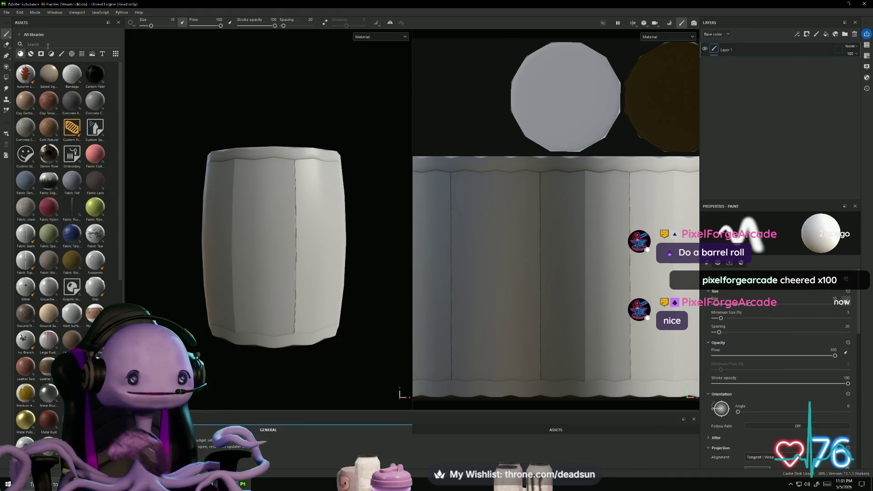
Step: Search the assets for 'wood' and apply Stylized Wood Rough as a fill layer
{"action": "mouse_move", "coordinate": [94, 80]}
{"action": "type", "text": "blood"}
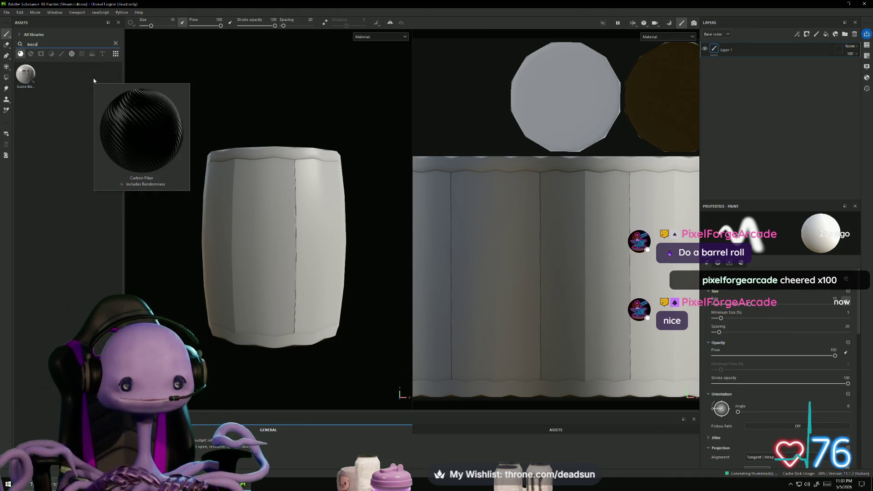
{"action": "double_click", "coordinate": [45, 46]}
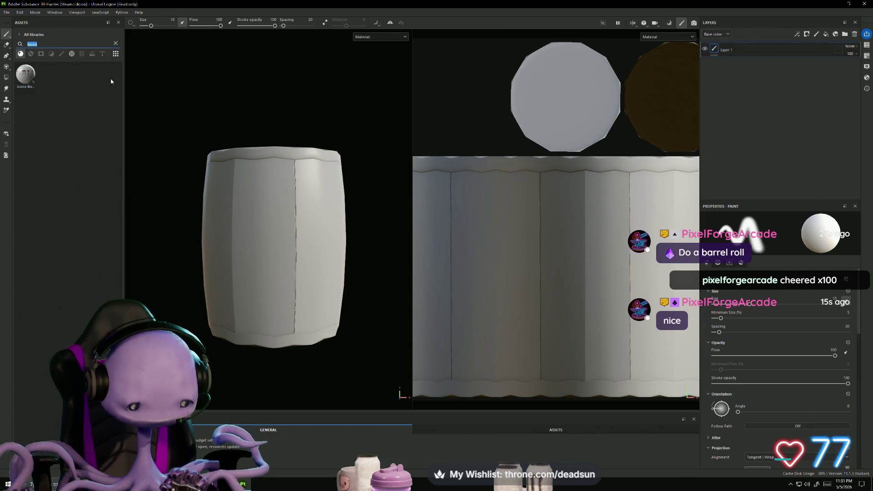
{"action": "type", "text": "wood"}
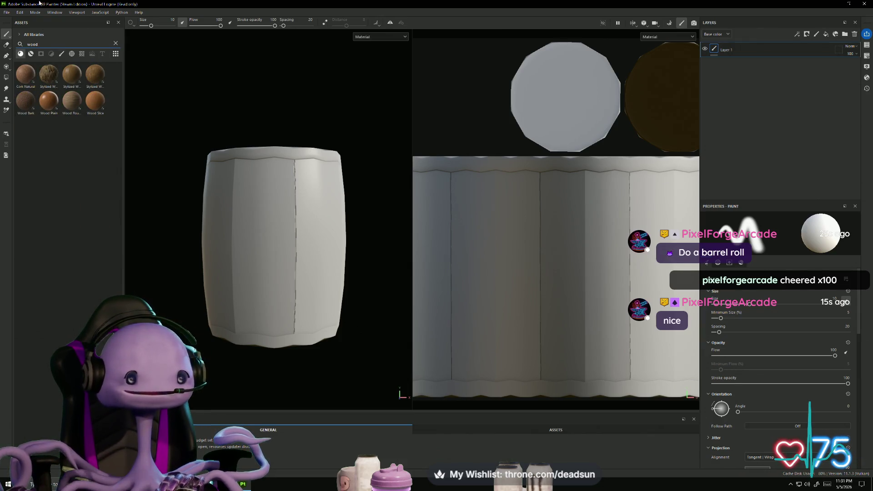
{"action": "left_click_drag", "start_coordinate": [95, 78], "coordinate": [254, 209]}
{"action": "mouse_move", "coordinate": [253, 264]}
{"action": "left_mouse_down", "text": "alt"}
{"action": "mouse_move", "coordinate": [320, 271]}
{"action": "mouse_move", "coordinate": [284, 283]}
{"action": "mouse_move", "coordinate": [230, 261]}
{"action": "mouse_move", "coordinate": [293, 248]}
{"action": "mouse_move", "coordinate": [263, 137]}
{"action": "left_mouse_up", "text": "alt"}
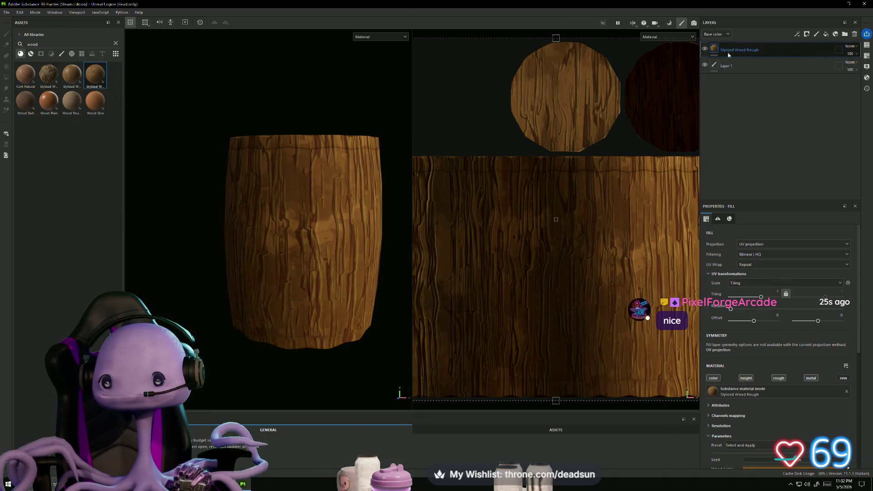
{"action": "left_click", "coordinate": [83, 54]}
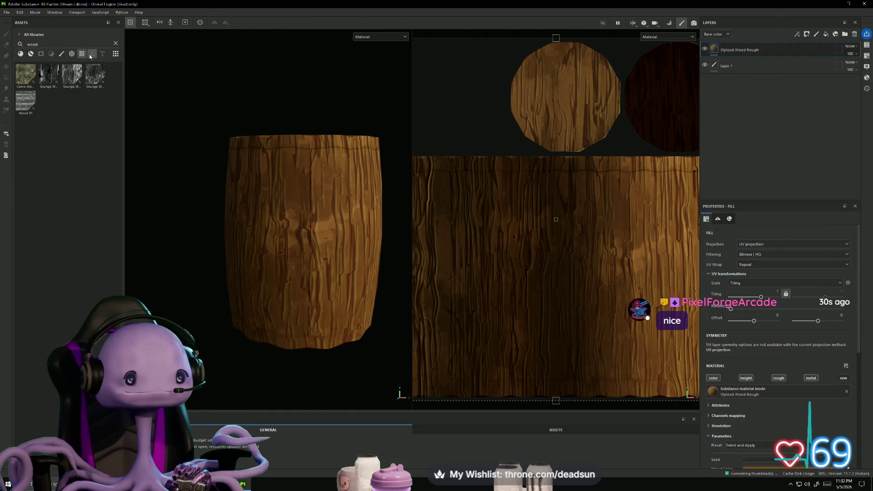
Step: Filter the assets to textures and drop the baked AmbientOcclusion map onto the layer stack
{"action": "left_click", "coordinate": [92, 53]}
{"action": "left_click", "coordinate": [82, 56]}
{"action": "left_click", "coordinate": [92, 55]}
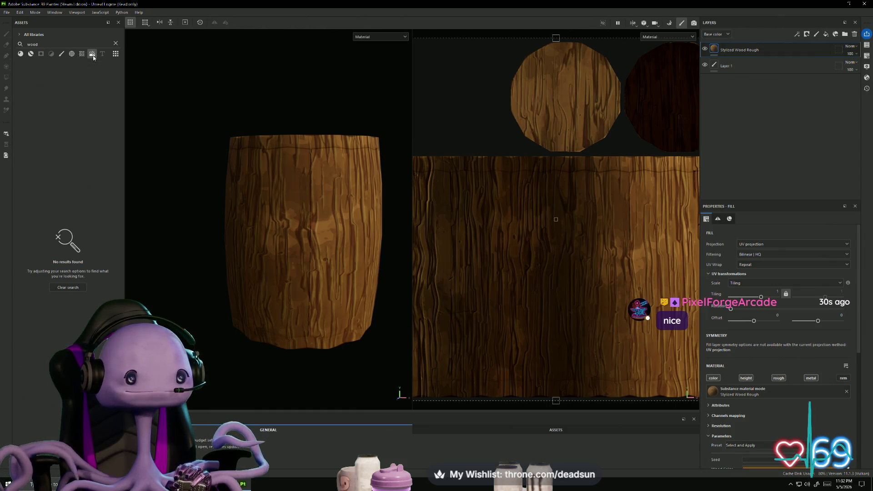
{"action": "key", "text": "BackSpace"}
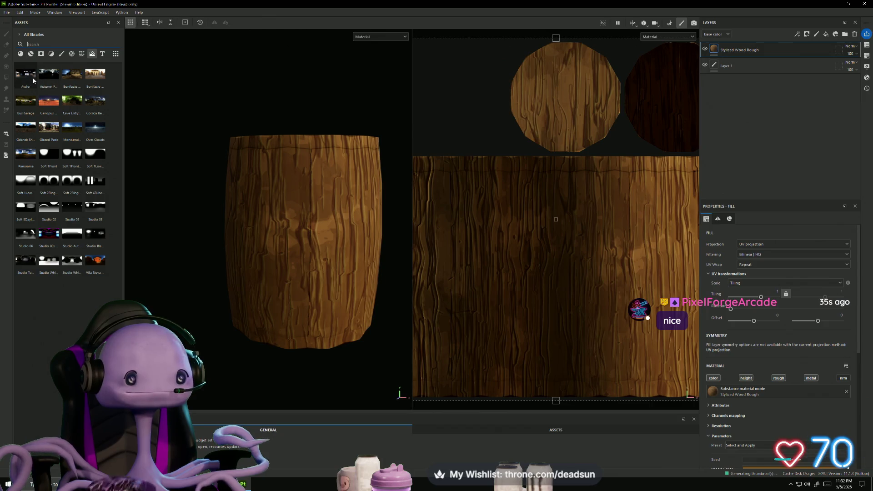
{"action": "left_click", "coordinate": [83, 55]}
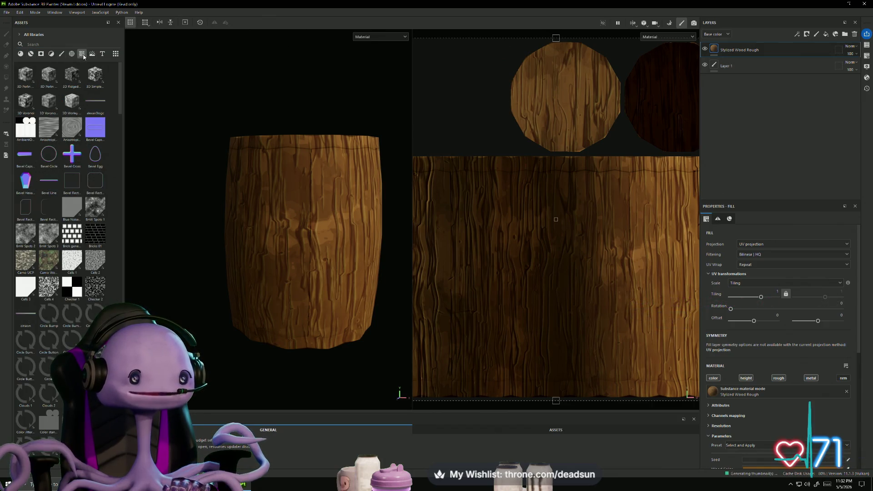
{"action": "mouse_move", "coordinate": [28, 136]}
{"action": "left_mouse_down"}
{"action": "mouse_move", "coordinate": [719, 110]}
{"action": "mouse_move", "coordinate": [717, 83]}
{"action": "left_mouse_up"}
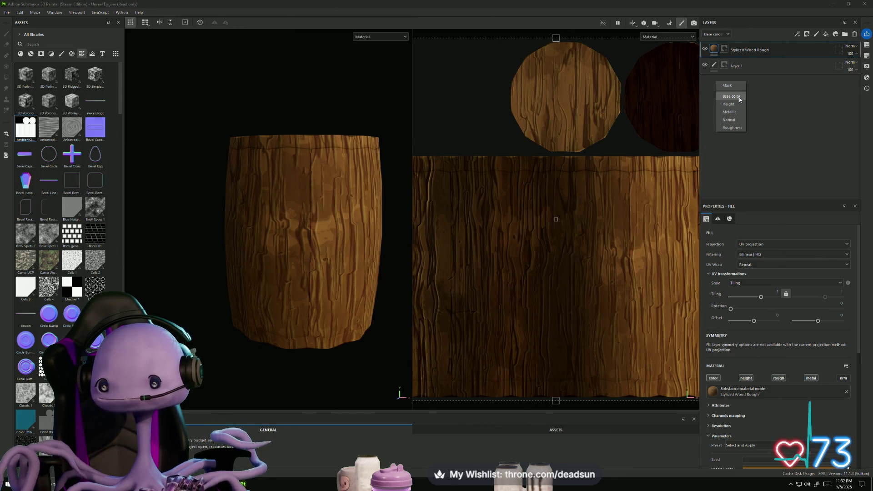
Step: Feed the AO map into Base color and move its fill layer to the top of the stack
{"action": "left_click", "coordinate": [731, 96]}
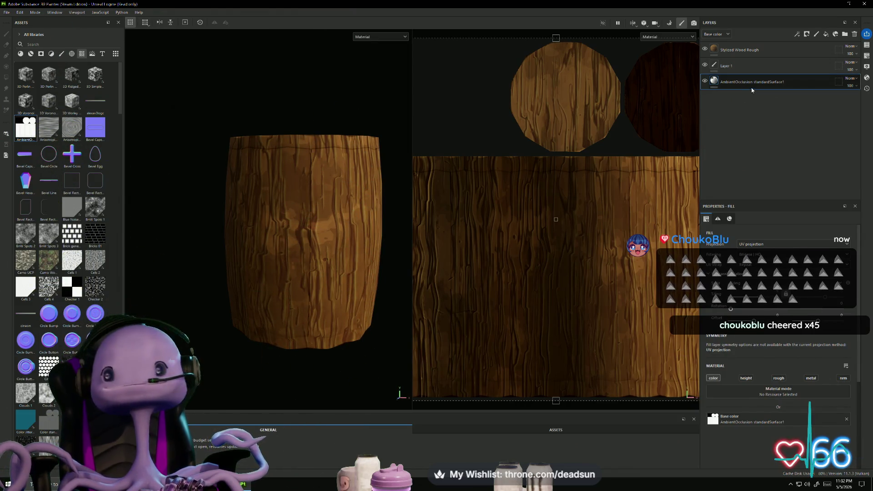
{"action": "left_click_drag", "start_coordinate": [747, 84], "coordinate": [747, 48]}
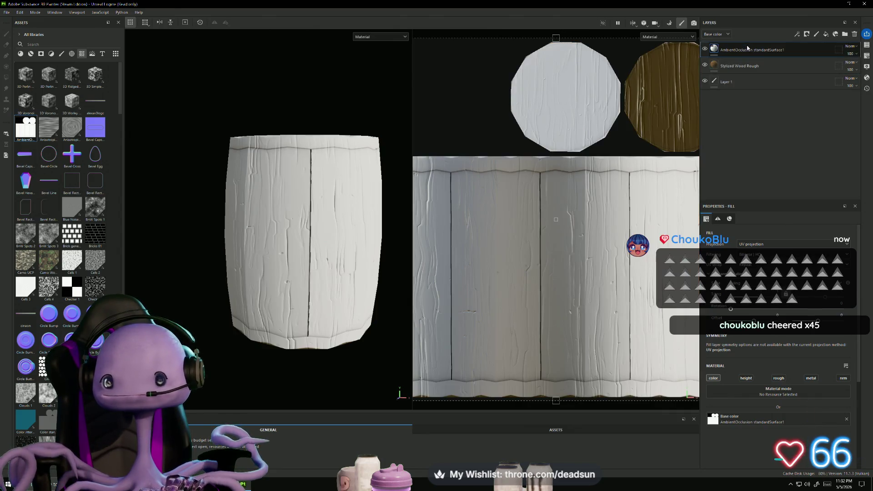
{"action": "mouse_move", "coordinate": [300, 282]}
{"action": "left_mouse_down", "text": "alt"}
{"action": "mouse_move", "coordinate": [402, 290]}
{"action": "mouse_move", "coordinate": [390, 272]}
{"action": "mouse_move", "coordinate": [252, 275]}
{"action": "mouse_move", "coordinate": [238, 341]}
{"action": "mouse_move", "coordinate": [307, 347]}
{"action": "mouse_move", "coordinate": [343, 370]}
{"action": "mouse_move", "coordinate": [298, 364]}
{"action": "mouse_move", "coordinate": [292, 347]}
{"action": "mouse_move", "coordinate": [296, 125]}
{"action": "mouse_move", "coordinate": [252, 345]}
{"action": "mouse_move", "coordinate": [279, 323]}
{"action": "mouse_move", "coordinate": [296, 291]}
{"action": "left_mouse_up", "text": "alt"}
{"action": "scroll", "coordinate": [463, 296], "scroll_direction": "down", "scroll_amount": 2}
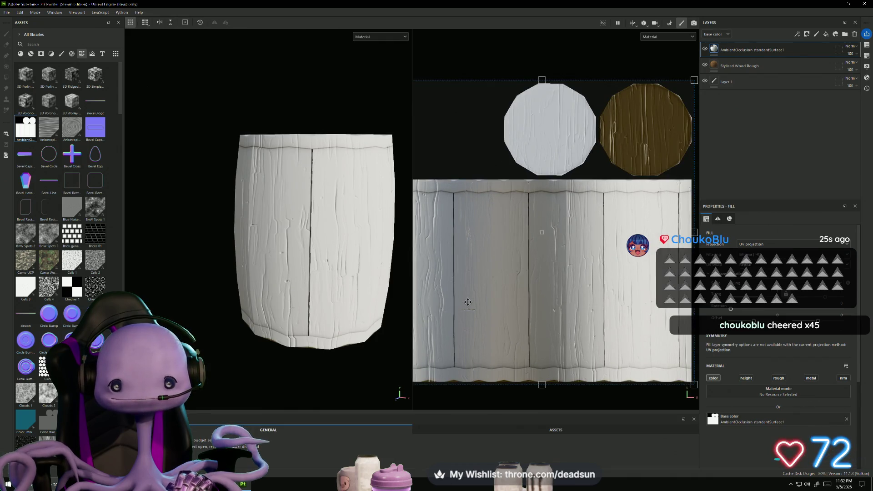
{"action": "scroll", "coordinate": [498, 287], "scroll_direction": "down", "scroll_amount": 2}
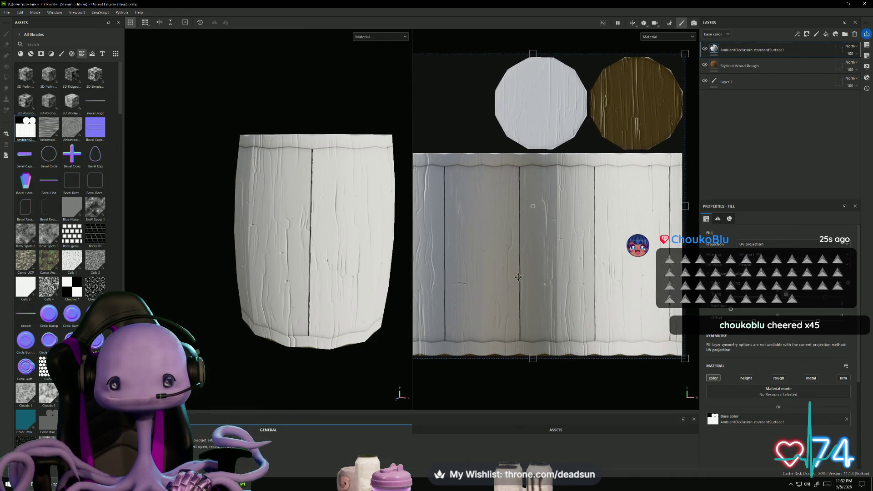
{"action": "mouse_move", "coordinate": [358, 287]}
{"action": "left_mouse_down", "text": "alt"}
{"action": "mouse_move", "coordinate": [341, 244]}
{"action": "mouse_move", "coordinate": [348, 268]}
{"action": "left_mouse_up", "text": "alt"}
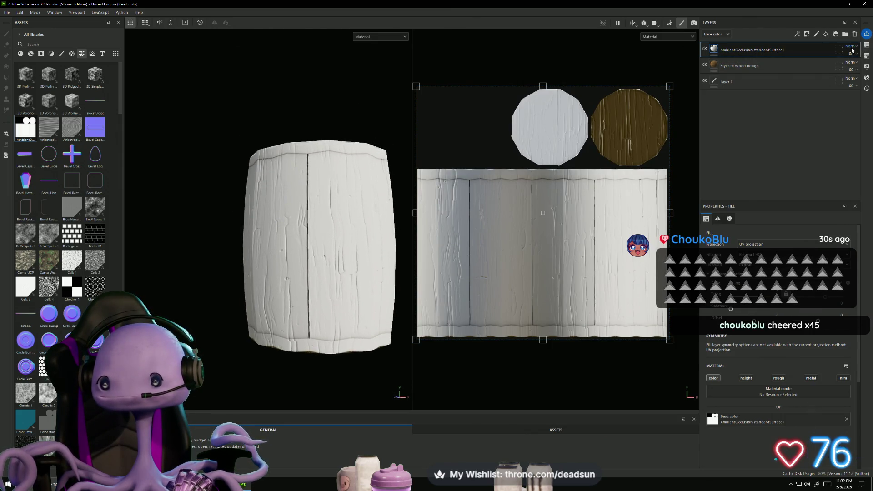
{"action": "right_click", "coordinate": [750, 53]}
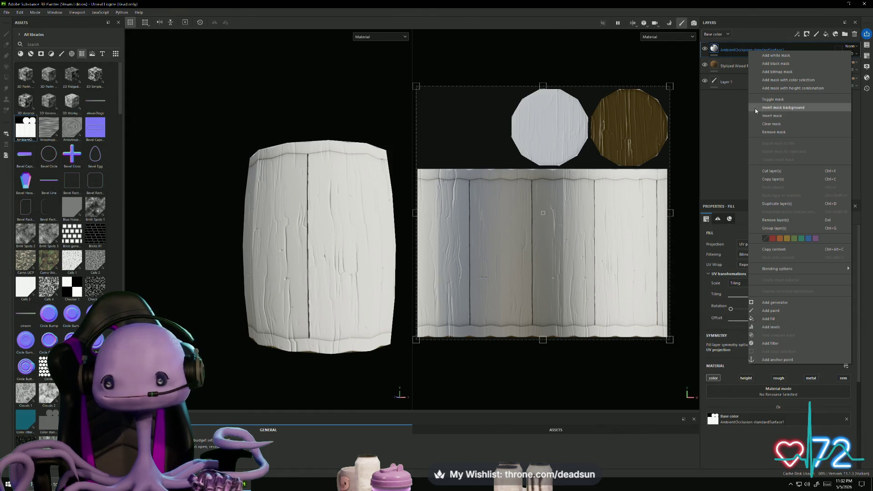
{"action": "left_click", "coordinate": [370, 201]}
{"action": "mouse_move", "coordinate": [370, 201]}
{"action": "left_mouse_down", "text": "alt"}
{"action": "mouse_move", "coordinate": [195, 276]}
{"action": "mouse_move", "coordinate": [315, 272]}
{"action": "mouse_move", "coordinate": [257, 274]}
{"action": "mouse_move", "coordinate": [269, 271]}
{"action": "mouse_move", "coordinate": [261, 328]}
{"action": "mouse_move", "coordinate": [293, 207]}
{"action": "mouse_move", "coordinate": [264, 217]}
{"action": "mouse_move", "coordinate": [259, 228]}
{"action": "mouse_move", "coordinate": [271, 245]}
{"action": "mouse_move", "coordinate": [290, 250]}
{"action": "mouse_move", "coordinate": [423, 188]}
{"action": "left_mouse_up", "text": "alt"}
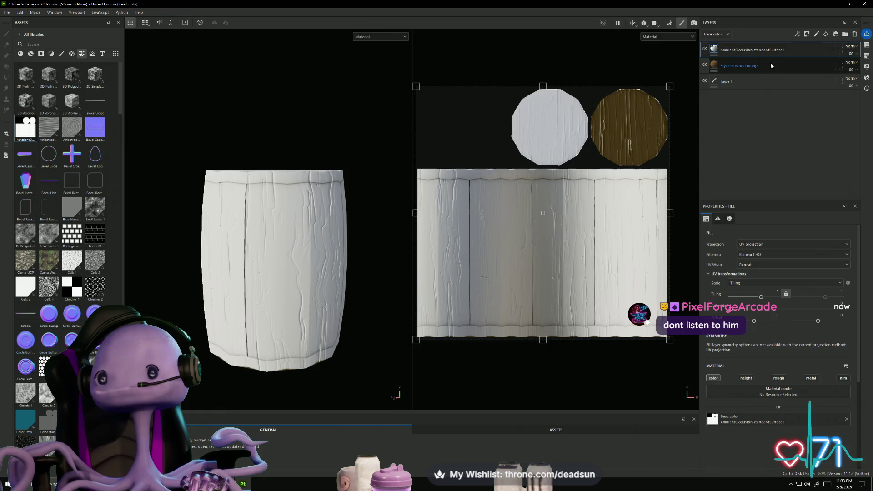
{"action": "left_click", "coordinate": [852, 47]}
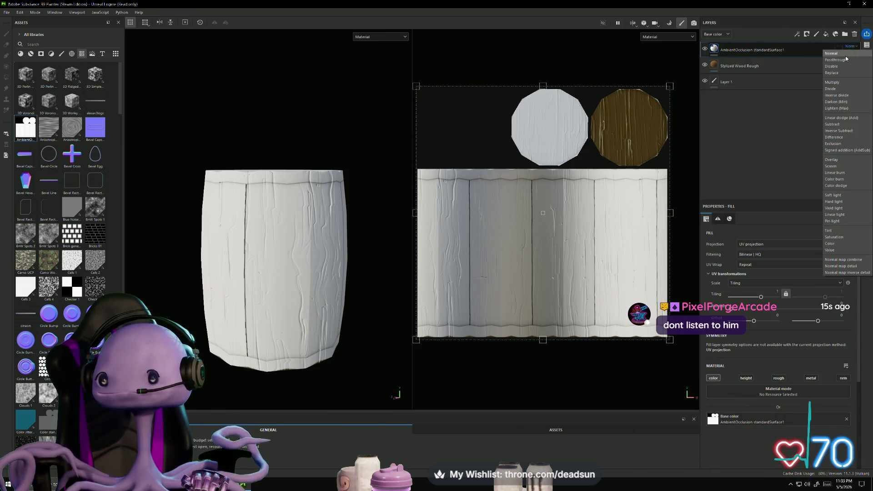
Step: Set the AO layer to Multiply and lower the Stylized Wood Rough layer's opacity
{"action": "left_click", "coordinate": [839, 82]}
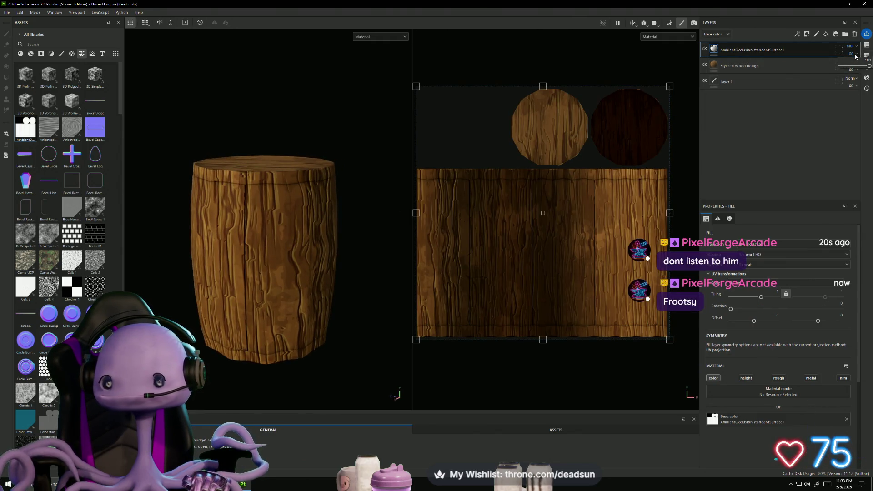
{"action": "left_click", "coordinate": [854, 69]}
{"action": "left_click_drag", "start_coordinate": [864, 82], "coordinate": [864, 85]}
{"action": "mouse_move", "coordinate": [353, 175]}
{"action": "left_mouse_down", "text": "alt"}
{"action": "mouse_move", "coordinate": [345, 253]}
{"action": "mouse_move", "coordinate": [373, 169]}
{"action": "left_mouse_up", "text": "alt"}
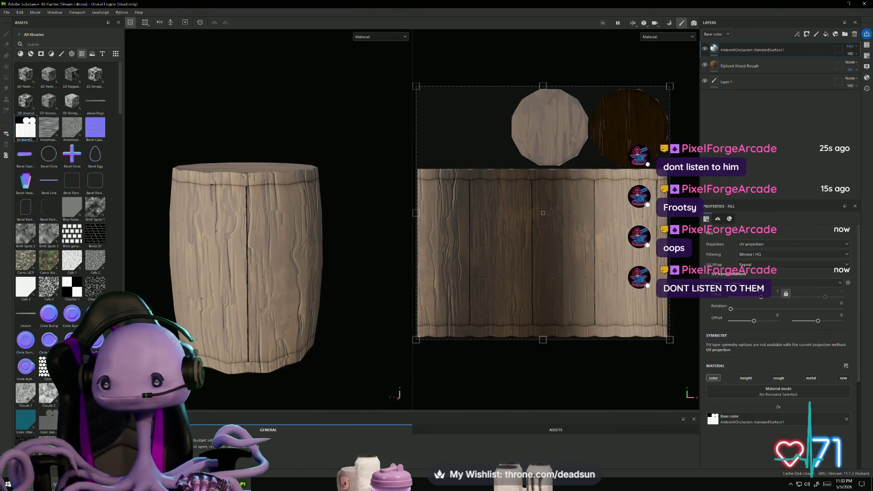
Step: Try Darken (Min) blending on the AO layer, then revert it to Multiply
{"action": "left_click", "coordinate": [854, 47]}
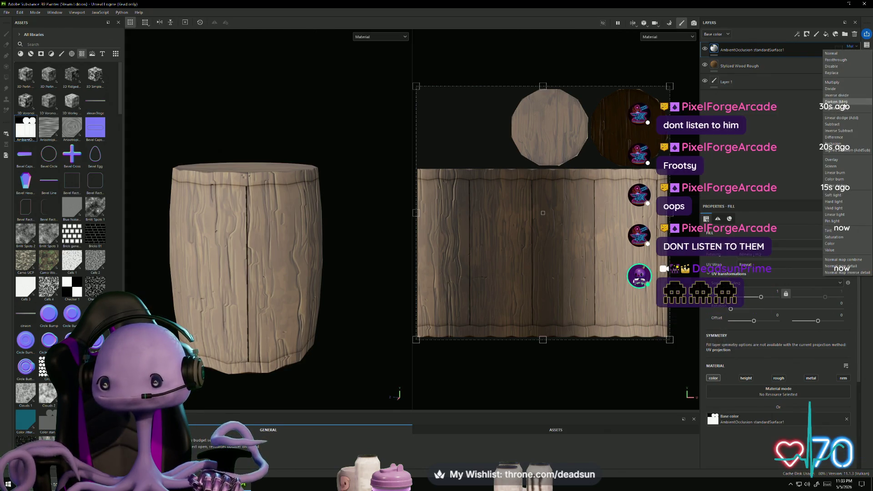
{"action": "left_click", "coordinate": [837, 101]}
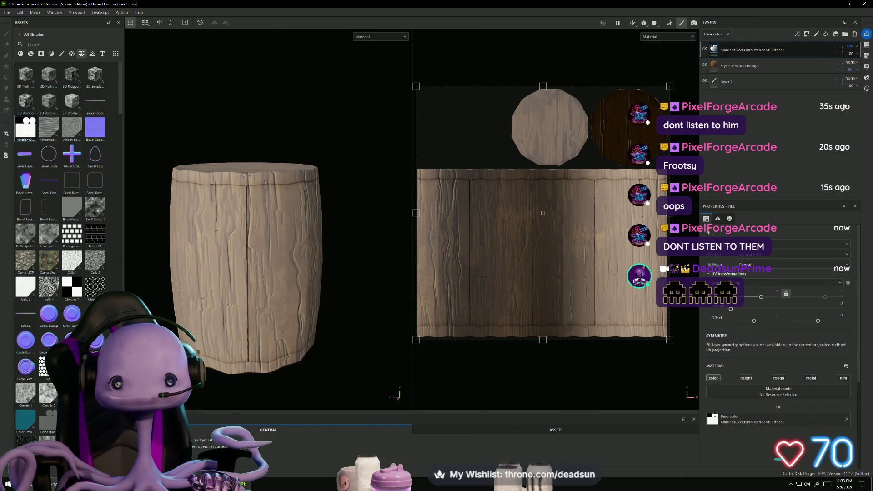
{"action": "left_click", "coordinate": [853, 49]}
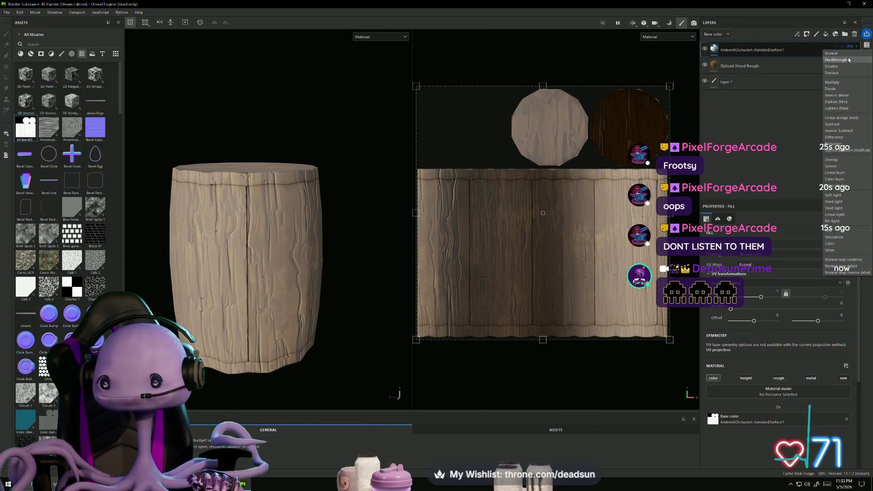
{"action": "left_click", "coordinate": [832, 82]}
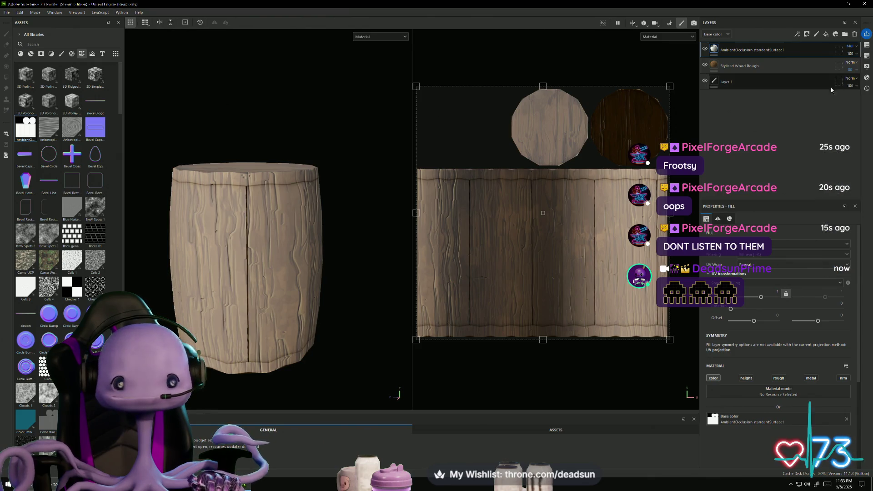
{"action": "scroll", "coordinate": [394, 232], "scroll_direction": "up", "scroll_amount": 2}
{"action": "scroll", "coordinate": [394, 231], "scroll_direction": "down", "scroll_amount": 2}
{"action": "mouse_move", "coordinate": [353, 247]}
{"action": "left_mouse_down", "text": "alt"}
{"action": "mouse_move", "coordinate": [279, 337]}
{"action": "mouse_move", "coordinate": [301, 233]}
{"action": "mouse_move", "coordinate": [325, 310]}
{"action": "mouse_move", "coordinate": [242, 279]}
{"action": "mouse_move", "coordinate": [236, 294]}
{"action": "mouse_move", "coordinate": [365, 317]}
{"action": "mouse_move", "coordinate": [378, 272]}
{"action": "left_mouse_up", "text": "alt"}
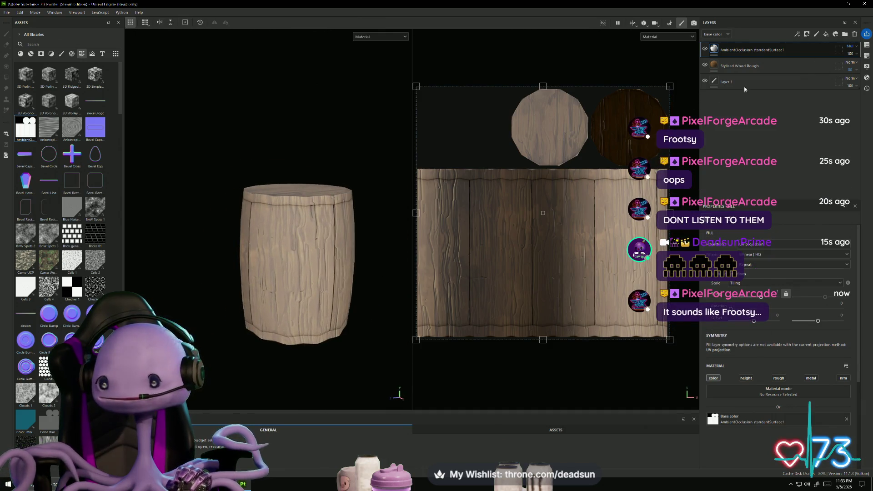
Step: Switch the AO layer's blending to Normal
{"action": "left_click", "coordinate": [851, 46]}
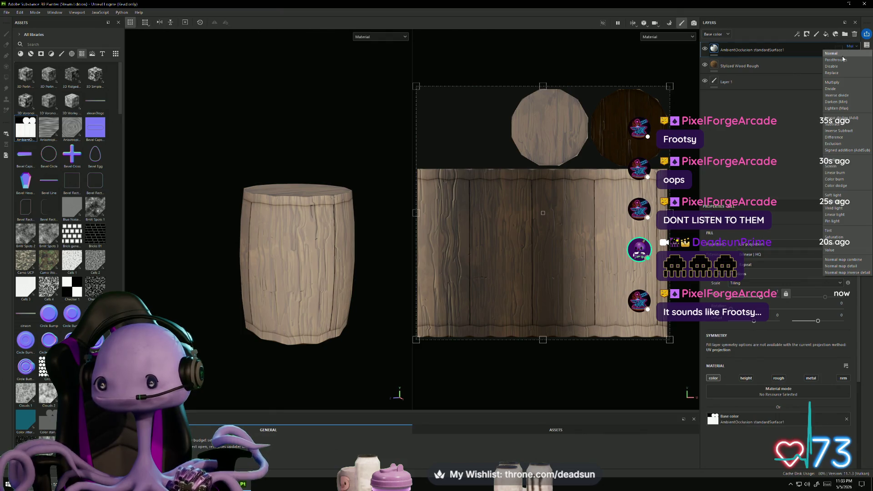
{"action": "left_click", "coordinate": [836, 83]}
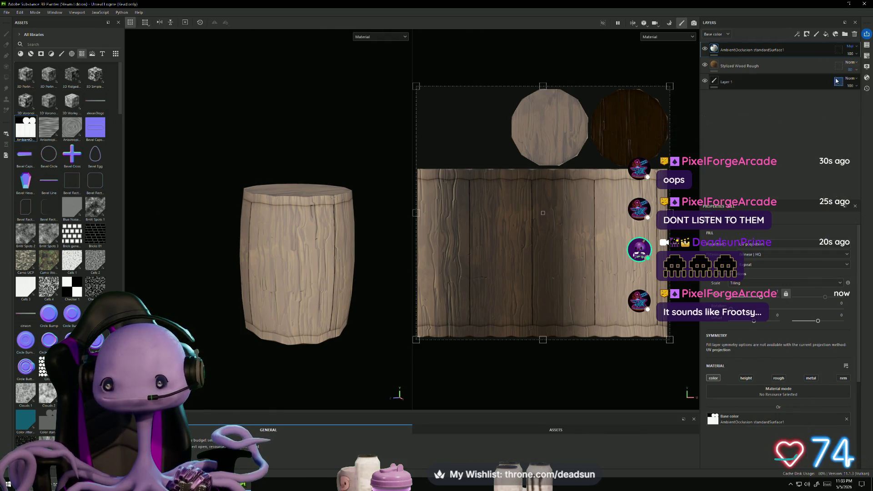
{"action": "left_click", "coordinate": [850, 46]}
{"action": "left_click", "coordinate": [846, 53]}
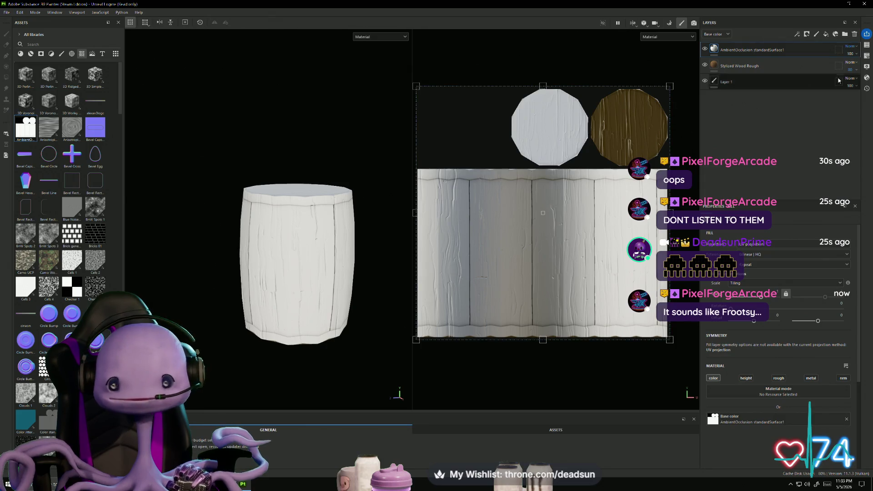
{"action": "left_click", "coordinate": [851, 46]}
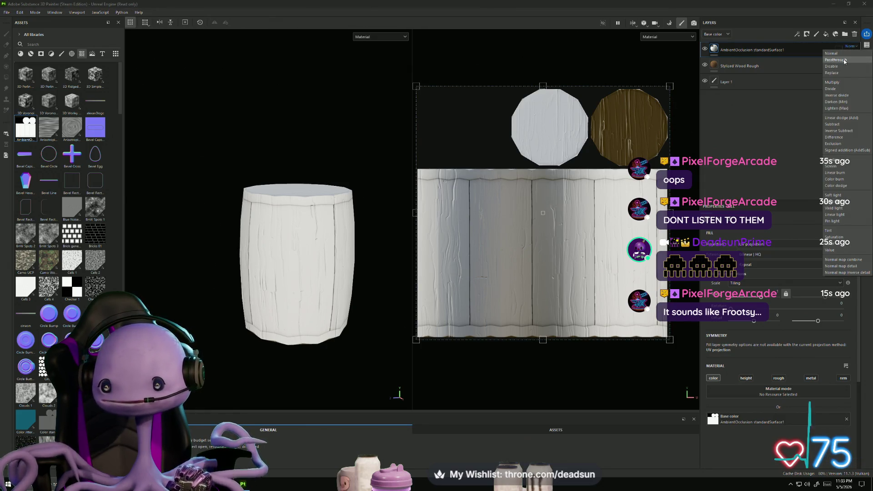
{"action": "left_click", "coordinate": [846, 103]}
{"action": "left_click_drag", "start_coordinate": [368, 206], "coordinate": [378, 214], "text": "alt"}
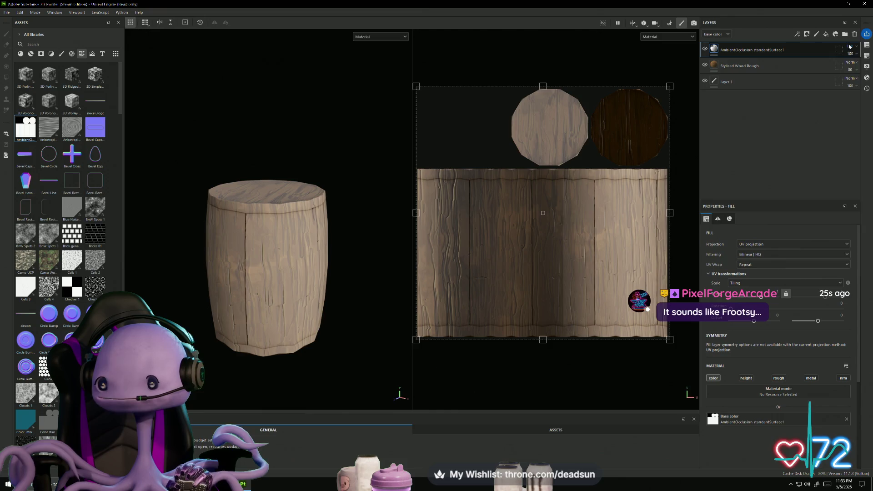
{"action": "left_click", "coordinate": [849, 47]}
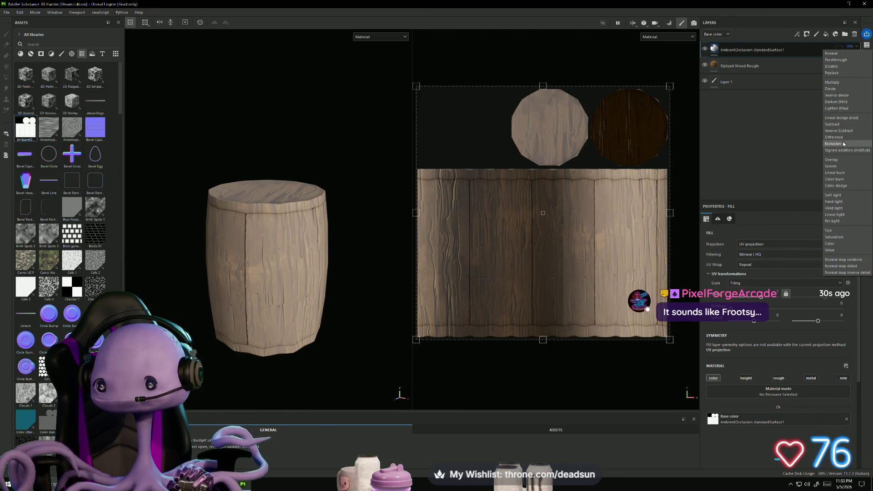
{"action": "left_click", "coordinate": [844, 143]}
{"action": "left_click", "coordinate": [852, 47]}
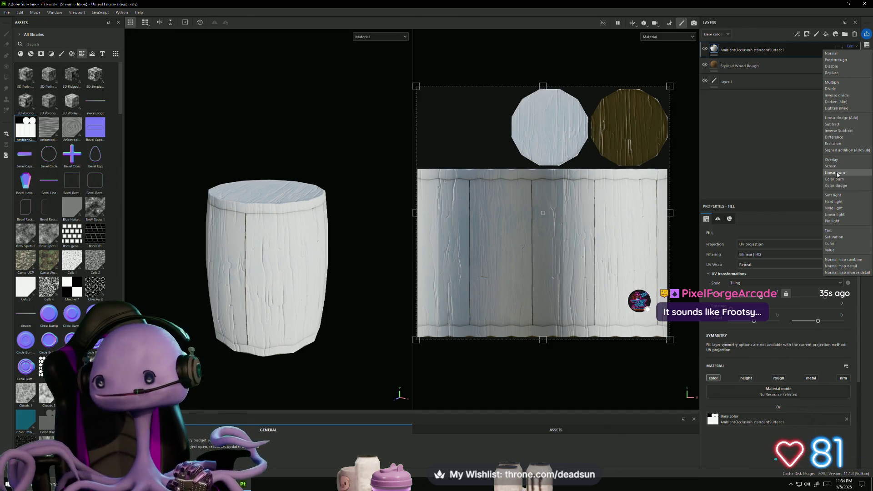
{"action": "left_click", "coordinate": [840, 180]}
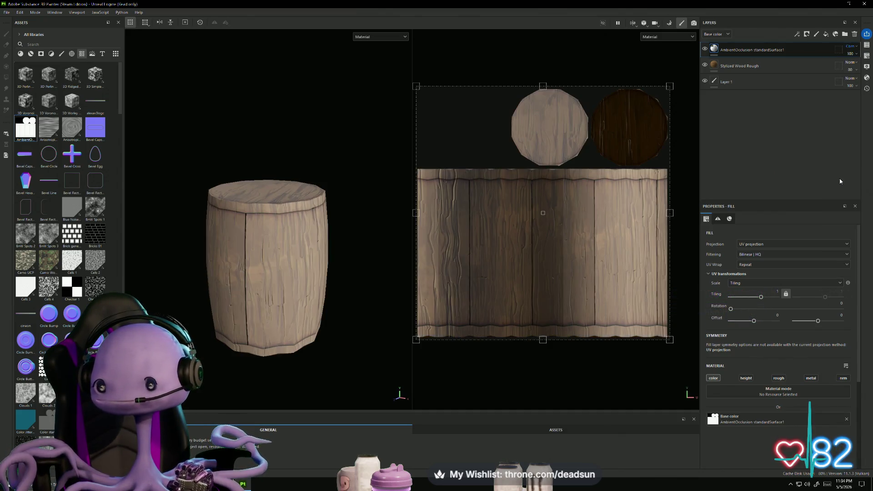
{"action": "mouse_move", "coordinate": [375, 254]}
{"action": "left_mouse_down", "text": "alt"}
{"action": "mouse_move", "coordinate": [407, 222]}
{"action": "mouse_move", "coordinate": [394, 234]}
{"action": "left_mouse_up", "text": "alt"}
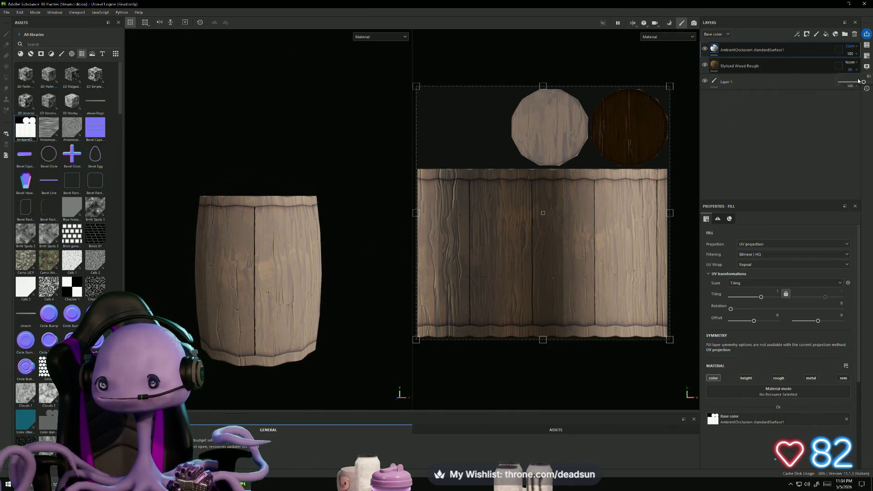
{"action": "left_click_drag", "start_coordinate": [866, 82], "coordinate": [866, 86]}
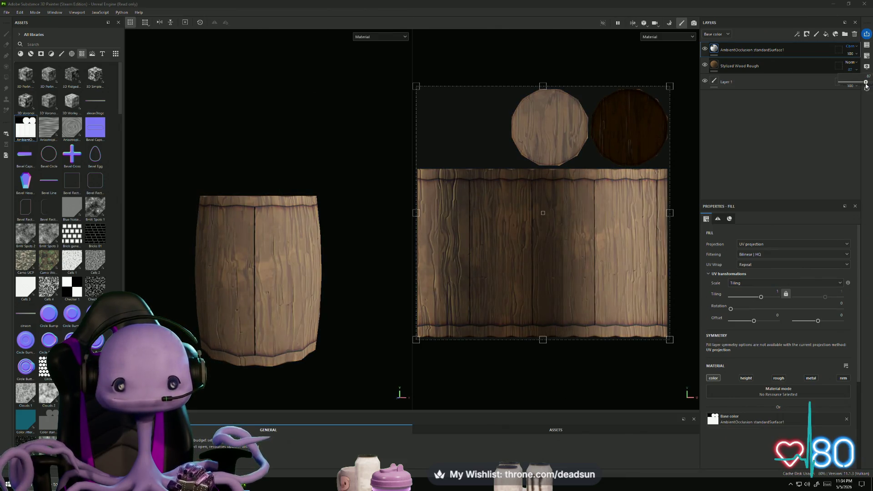
{"action": "scroll", "coordinate": [336, 171], "scroll_direction": "up", "scroll_amount": 5}
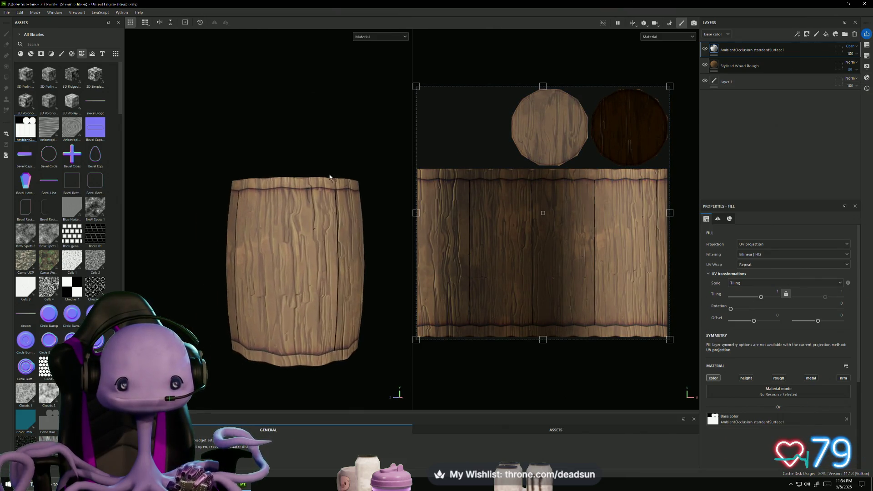
{"action": "mouse_move", "coordinate": [353, 179]}
{"action": "left_mouse_down", "text": "alt"}
{"action": "mouse_move", "coordinate": [250, 218]}
{"action": "mouse_move", "coordinate": [323, 309]}
{"action": "mouse_move", "coordinate": [351, 170]}
{"action": "left_mouse_up", "text": "alt"}
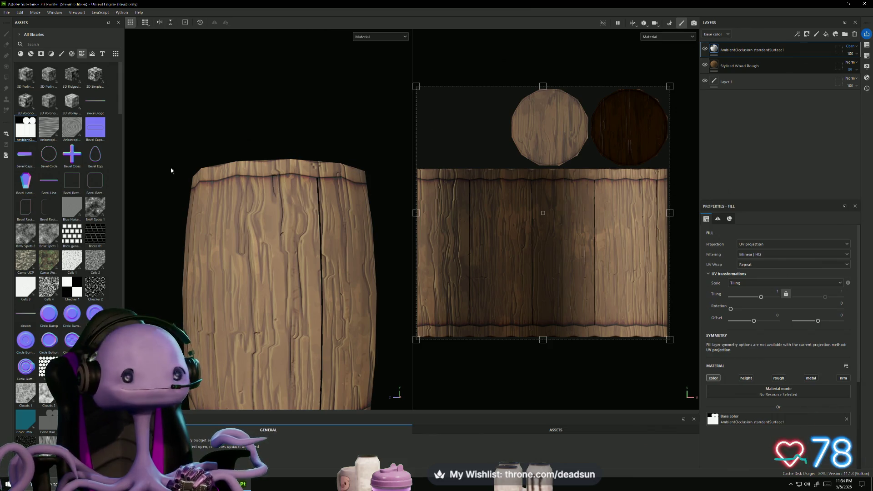
Step: Add a Metal Foil material layer from a 'metal' search and move it to the top
{"action": "left_click", "coordinate": [21, 53]}
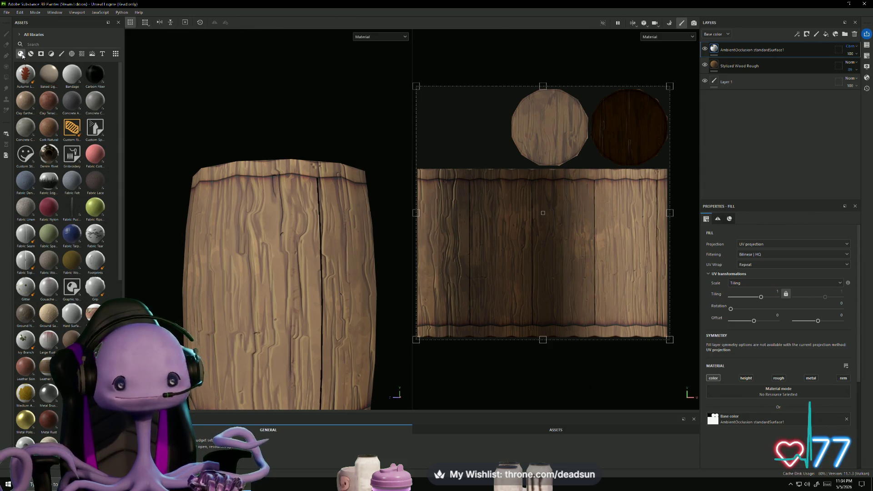
{"action": "mouse_move", "coordinate": [201, 127]}
{"action": "left_mouse_down", "text": "alt"}
{"action": "mouse_move", "coordinate": [242, 164]}
{"action": "mouse_move", "coordinate": [280, 154]}
{"action": "mouse_move", "coordinate": [261, 152]}
{"action": "left_mouse_up", "text": "alt"}
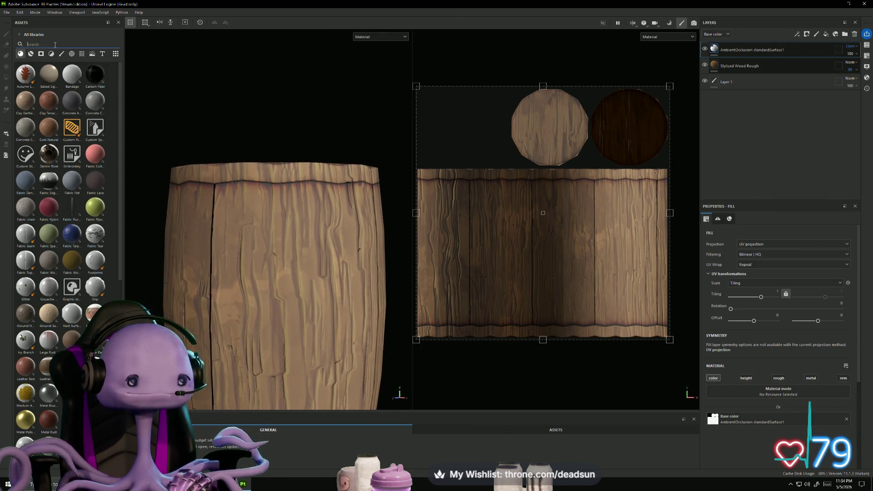
{"action": "type", "text": "metal"}
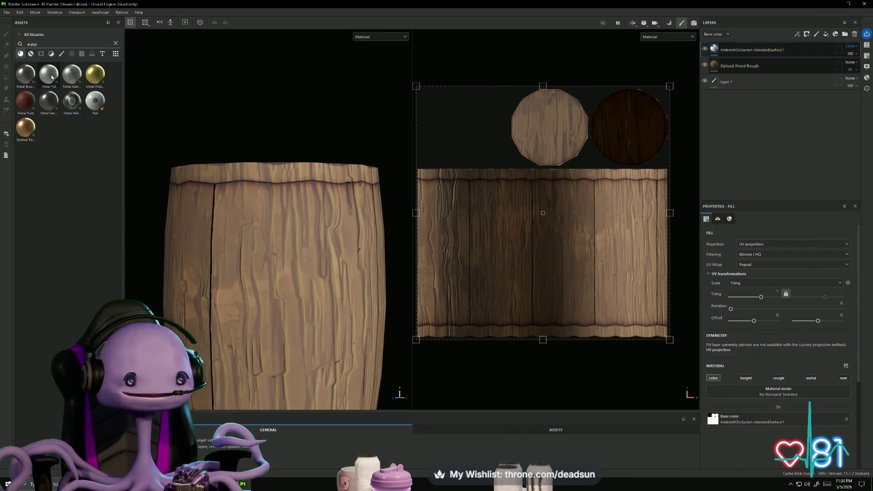
{"action": "left_click_drag", "start_coordinate": [50, 76], "coordinate": [722, 107]}
{"action": "mouse_move", "coordinate": [371, 123]}
{"action": "left_mouse_down", "text": "alt"}
{"action": "mouse_move", "coordinate": [347, 136]}
{"action": "mouse_move", "coordinate": [346, 150]}
{"action": "mouse_move", "coordinate": [352, 119]}
{"action": "left_mouse_up", "text": "alt"}
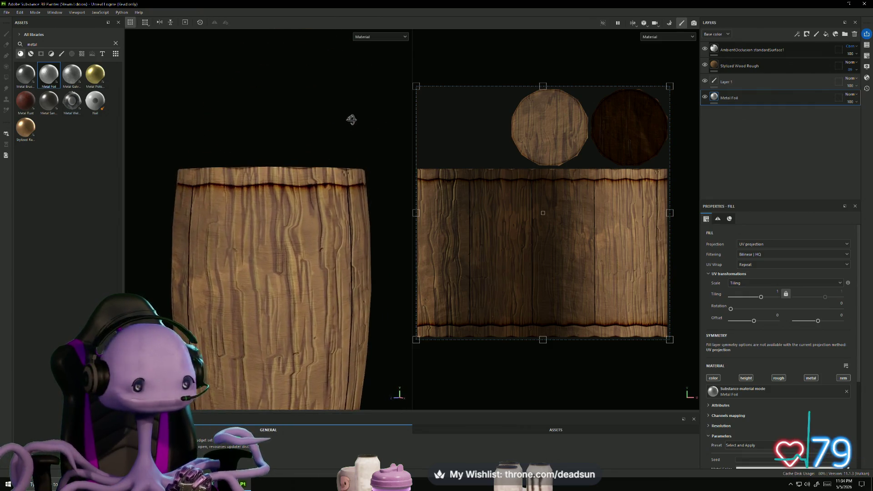
{"action": "middle_click_drag", "start_coordinate": [347, 131], "coordinate": [306, 132], "text": "alt"}
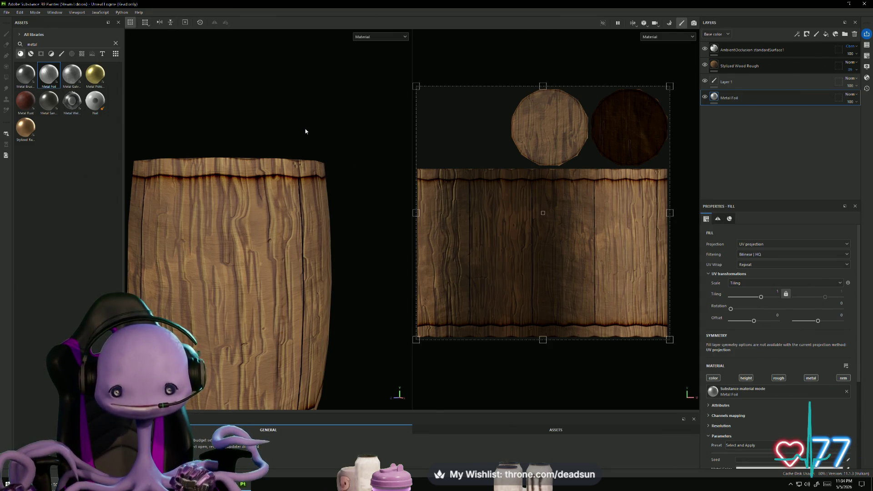
{"action": "scroll", "coordinate": [291, 178], "scroll_direction": "up", "scroll_amount": 4}
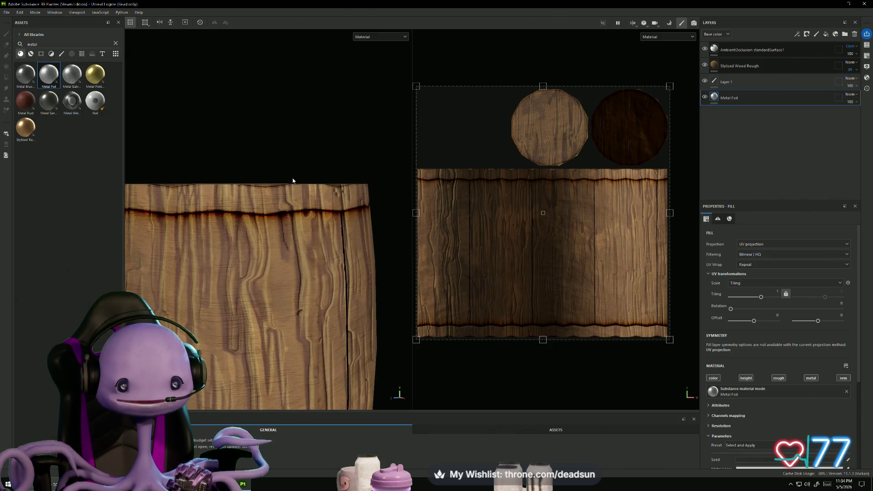
{"action": "left_click_drag", "start_coordinate": [760, 101], "coordinate": [736, 51]}
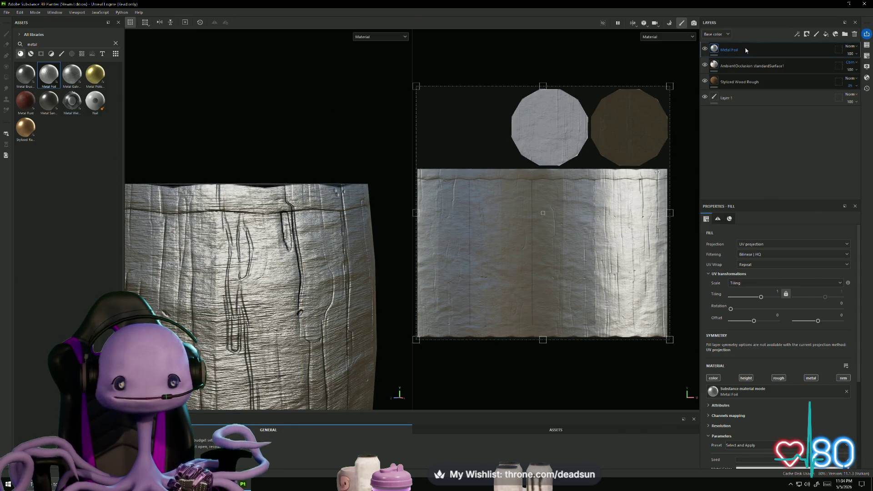
Step: Give the Metal Foil layer a white mask, then hide the layer to compare
{"action": "right_click", "coordinate": [746, 50]}
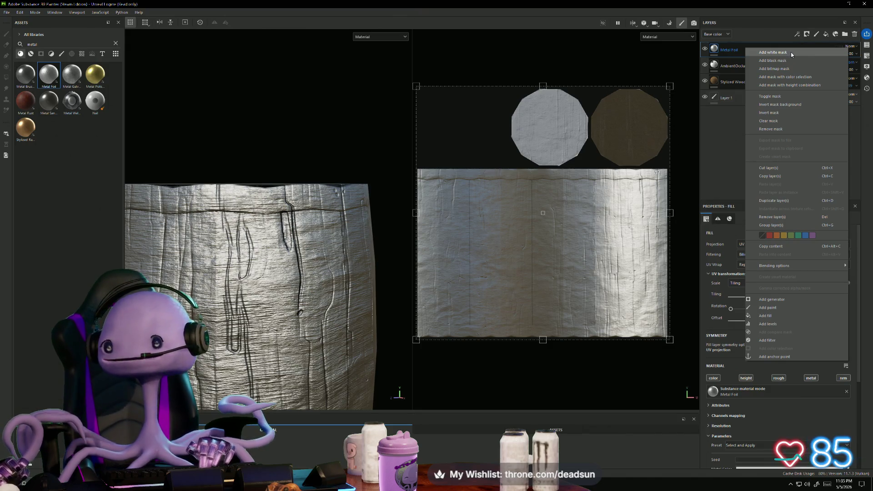
{"action": "left_click", "coordinate": [790, 57]}
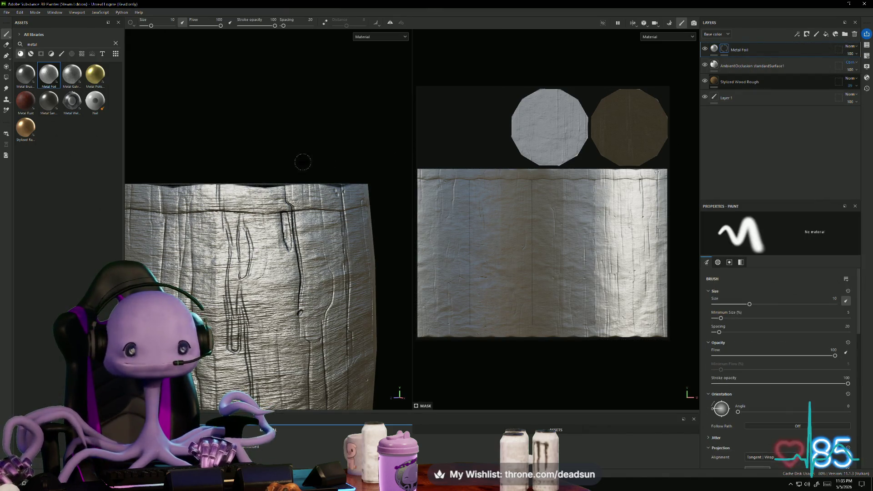
{"action": "scroll", "coordinate": [252, 171], "scroll_direction": "up", "scroll_amount": 2}
{"action": "middle_click_drag", "start_coordinate": [252, 173], "coordinate": [326, 129]}
{"action": "left_click", "coordinate": [705, 48]}
Step: Show the Metal Foil layer again and give it a black mask
{"action": "left_click", "coordinate": [705, 49]}
{"action": "right_click", "coordinate": [755, 50]}
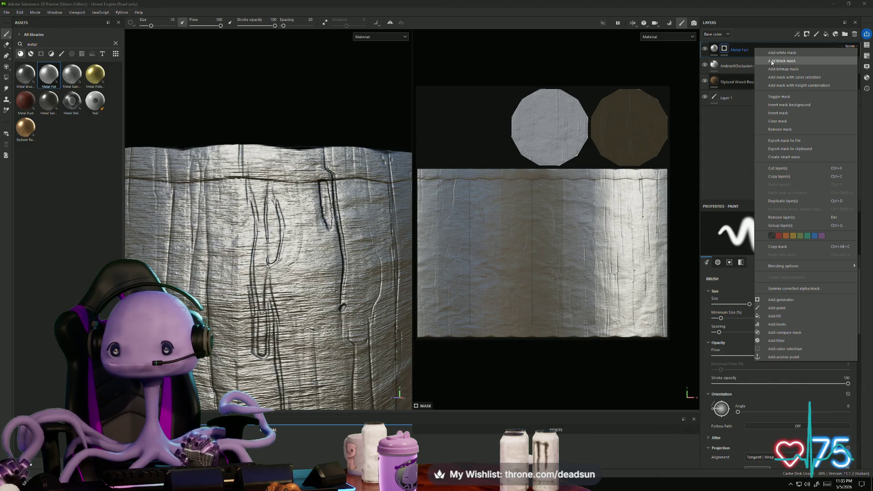
{"action": "left_click", "coordinate": [773, 59]}
Step: Paint a foil band along the barrel's top rim, undoing an accidental layer move
{"action": "mouse_move", "coordinate": [243, 148]}
{"action": "left_mouse_down"}
{"action": "mouse_move", "coordinate": [307, 153]}
{"action": "mouse_move", "coordinate": [212, 150]}
{"action": "mouse_move", "coordinate": [328, 150]}
{"action": "mouse_move", "coordinate": [300, 166]}
{"action": "mouse_move", "coordinate": [250, 161]}
{"action": "left_mouse_up"}
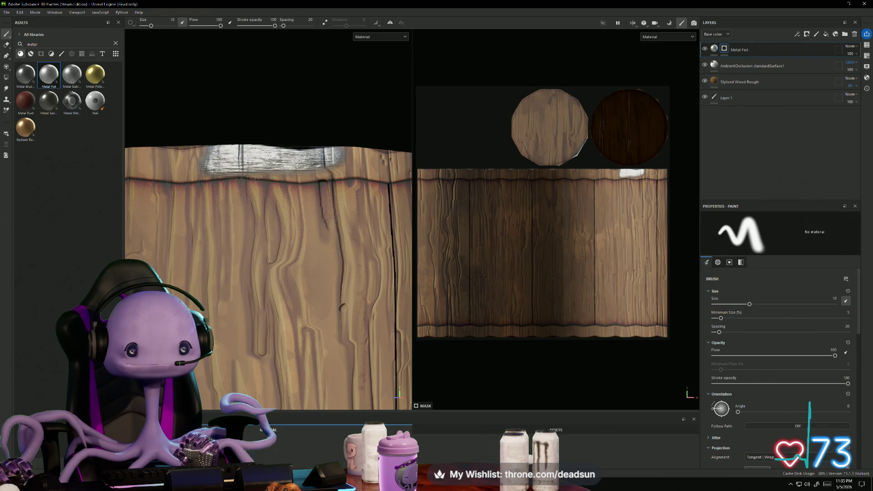
{"action": "left_click_drag", "start_coordinate": [765, 53], "coordinate": [744, 99]}
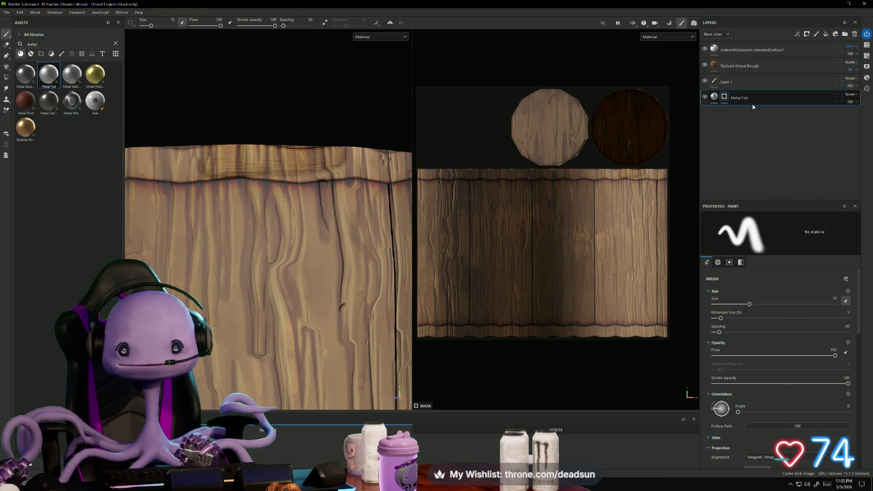
{"action": "key", "text": "ctrl+z"}
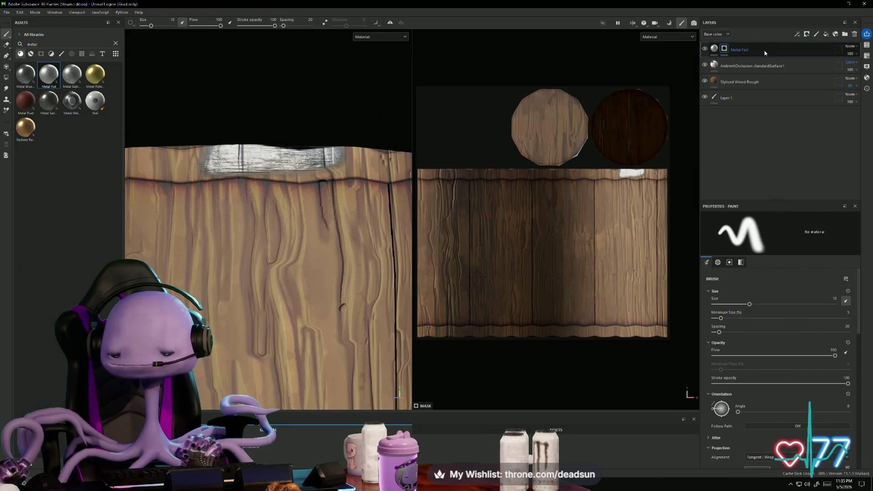
{"action": "mouse_move", "coordinate": [172, 172]}
{"action": "left_mouse_down"}
{"action": "mouse_move", "coordinate": [201, 164]}
{"action": "mouse_move", "coordinate": [150, 159]}
{"action": "mouse_move", "coordinate": [191, 172]}
{"action": "left_mouse_up"}
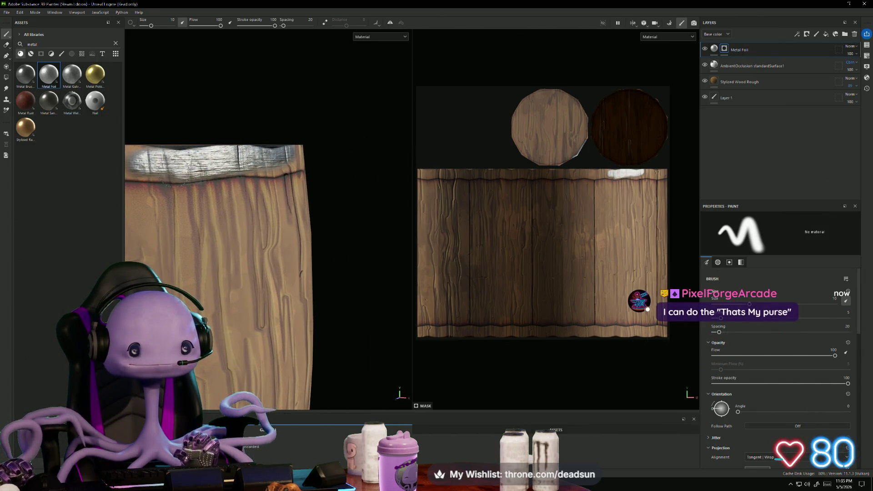
Step: Orbit around the barrel to inspect the painted foil rim from above and side-on
{"action": "mouse_move", "coordinate": [296, 140]}
{"action": "left_mouse_down", "text": "alt"}
{"action": "mouse_move", "coordinate": [323, 202]}
{"action": "mouse_move", "coordinate": [254, 159]}
{"action": "mouse_move", "coordinate": [182, 164]}
{"action": "mouse_move", "coordinate": [259, 172]}
{"action": "mouse_move", "coordinate": [172, 180]}
{"action": "mouse_move", "coordinate": [305, 179]}
{"action": "mouse_move", "coordinate": [301, 160]}
{"action": "mouse_move", "coordinate": [193, 174]}
{"action": "mouse_move", "coordinate": [224, 170]}
{"action": "left_mouse_up", "text": "alt"}
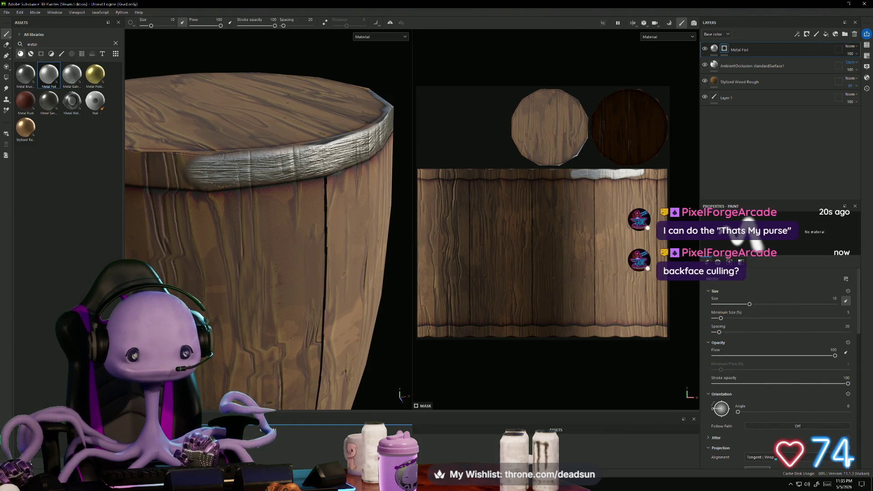
{"action": "mouse_move", "coordinate": [168, 178]}
{"action": "left_mouse_down", "text": "alt"}
{"action": "mouse_move", "coordinate": [227, 189]}
{"action": "mouse_move", "coordinate": [322, 180]}
{"action": "mouse_move", "coordinate": [214, 169]}
{"action": "mouse_move", "coordinate": [314, 145]}
{"action": "mouse_move", "coordinate": [272, 160]}
{"action": "left_mouse_up", "text": "alt"}
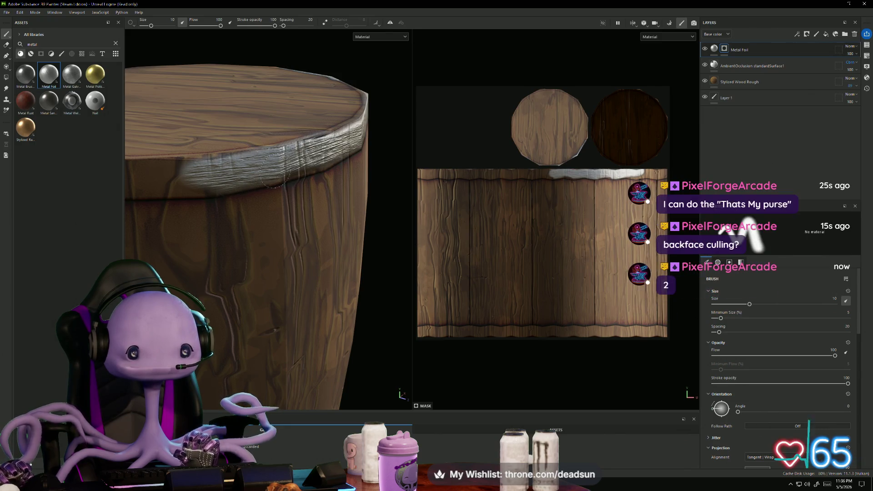
{"action": "mouse_move", "coordinate": [205, 176]}
{"action": "left_mouse_down", "text": "alt"}
{"action": "mouse_move", "coordinate": [275, 150]}
{"action": "mouse_move", "coordinate": [232, 177]}
{"action": "mouse_move", "coordinate": [235, 185]}
{"action": "mouse_move", "coordinate": [279, 169]}
{"action": "mouse_move", "coordinate": [277, 188]}
{"action": "left_mouse_up", "text": "alt"}
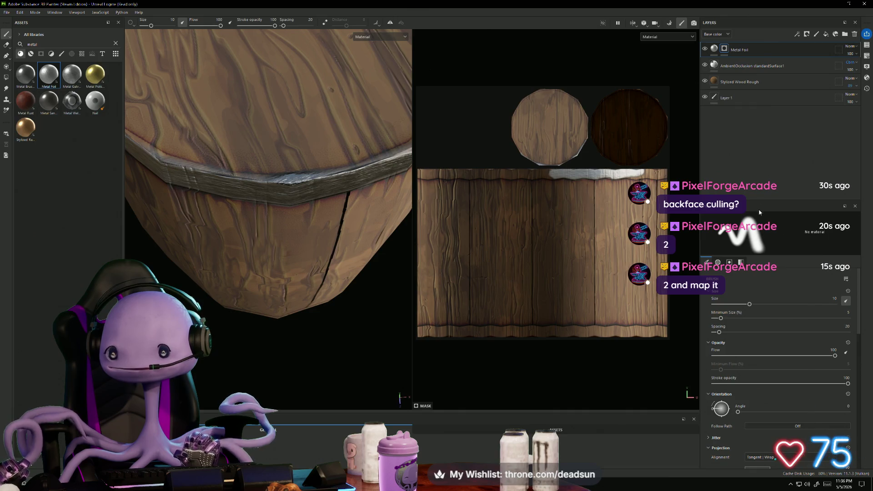
{"action": "left_click", "coordinate": [714, 48]}
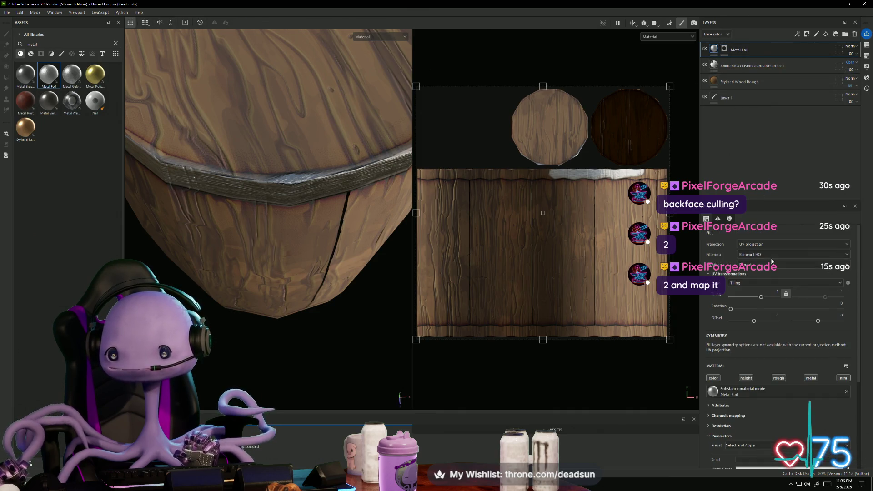
Step: Toggle the foil fill's height, metal, normal, colour and roughness channels, then rotate its projection
{"action": "mouse_move", "coordinate": [273, 136]}
{"action": "left_mouse_down", "text": "alt"}
{"action": "mouse_move", "coordinate": [261, 206]}
{"action": "mouse_move", "coordinate": [329, 290]}
{"action": "left_mouse_up", "text": "alt"}
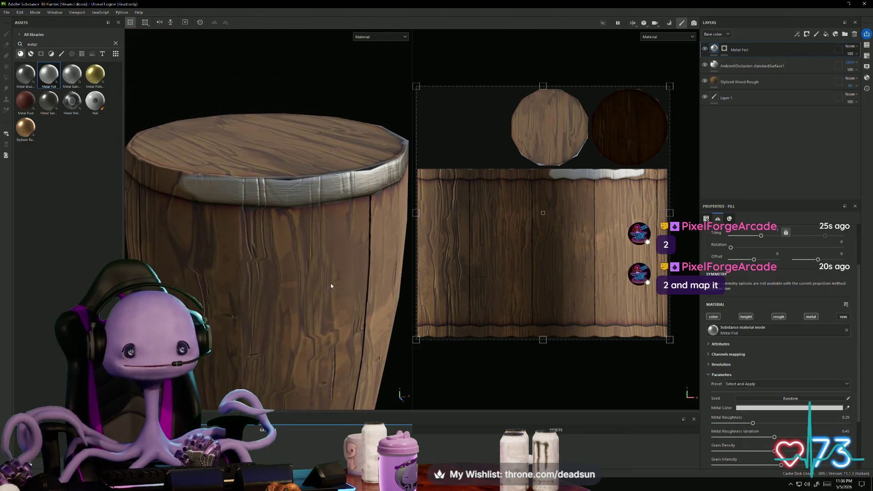
{"action": "left_click_drag", "start_coordinate": [282, 142], "coordinate": [218, 209], "text": "alt"}
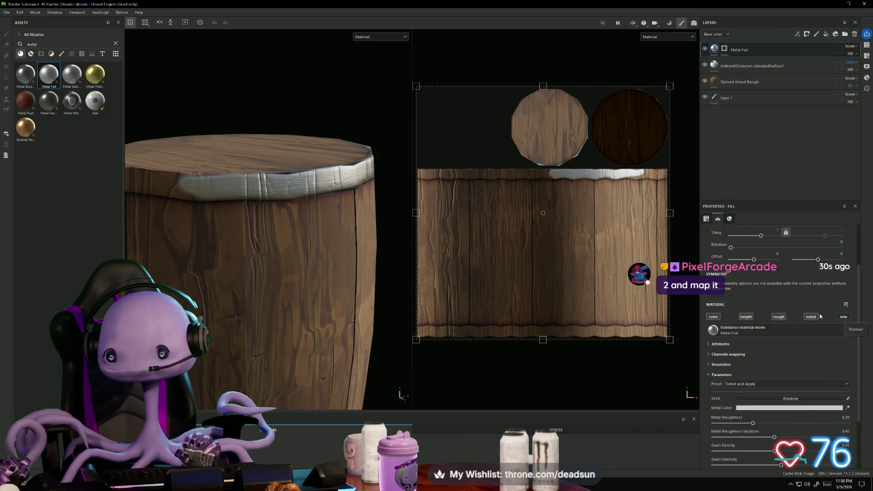
{"action": "left_click", "coordinate": [744, 319]}
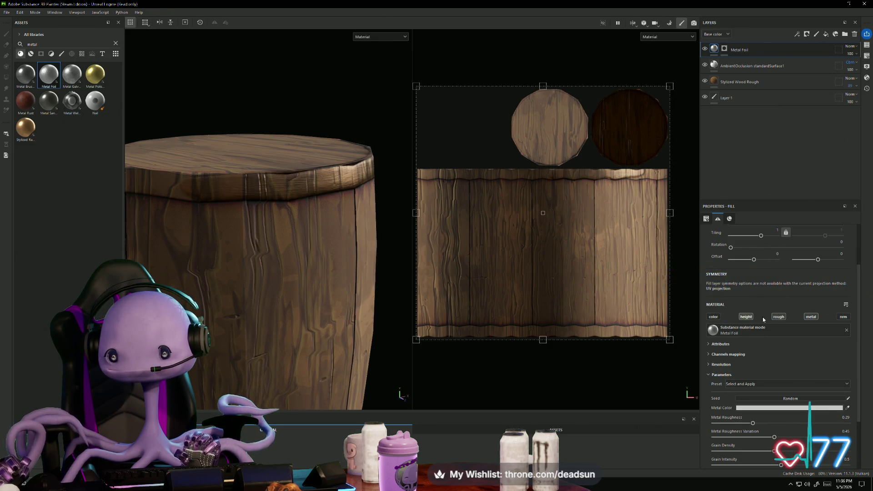
{"action": "left_click", "coordinate": [806, 317]}
{"action": "left_click", "coordinate": [844, 317]}
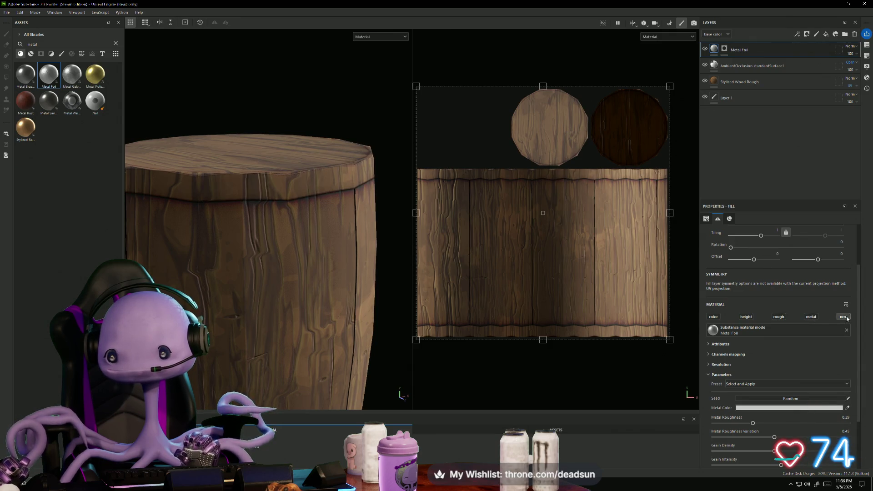
{"action": "left_click", "coordinate": [712, 317]}
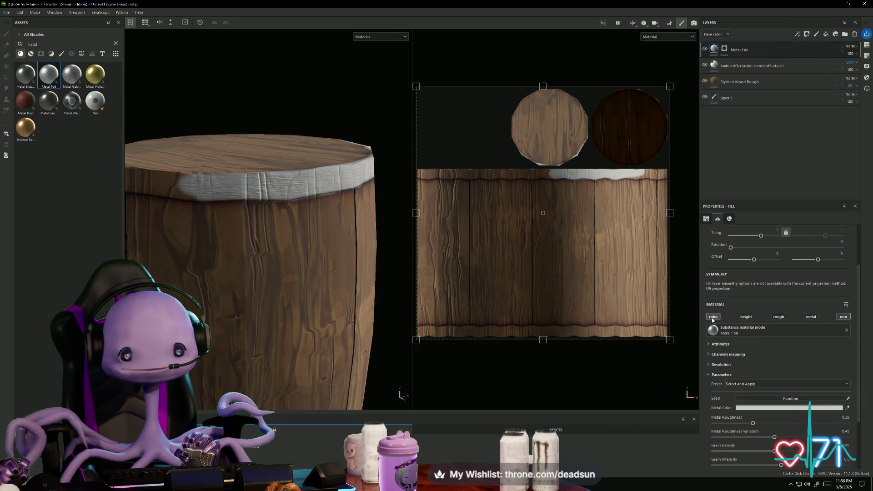
{"action": "left_click", "coordinate": [780, 317]}
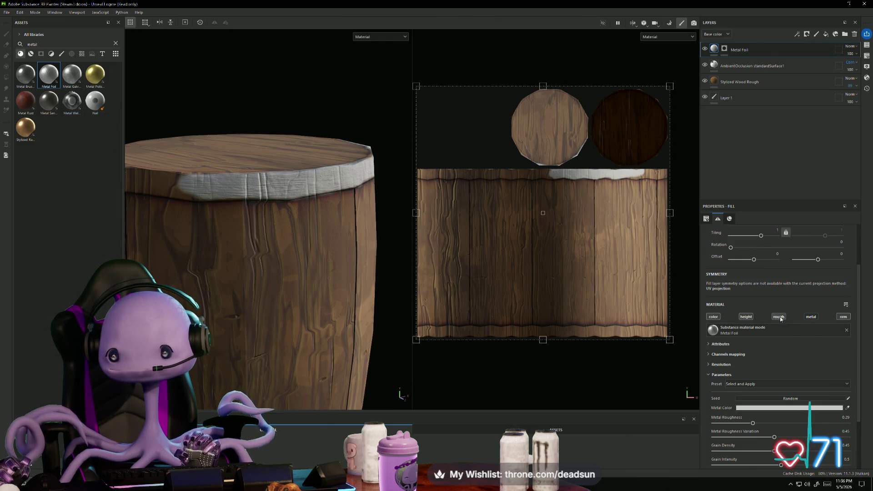
{"action": "mouse_move", "coordinate": [318, 287]}
{"action": "left_mouse_down", "text": "alt"}
{"action": "mouse_move", "coordinate": [302, 306]}
{"action": "mouse_move", "coordinate": [198, 318]}
{"action": "left_mouse_up", "text": "alt"}
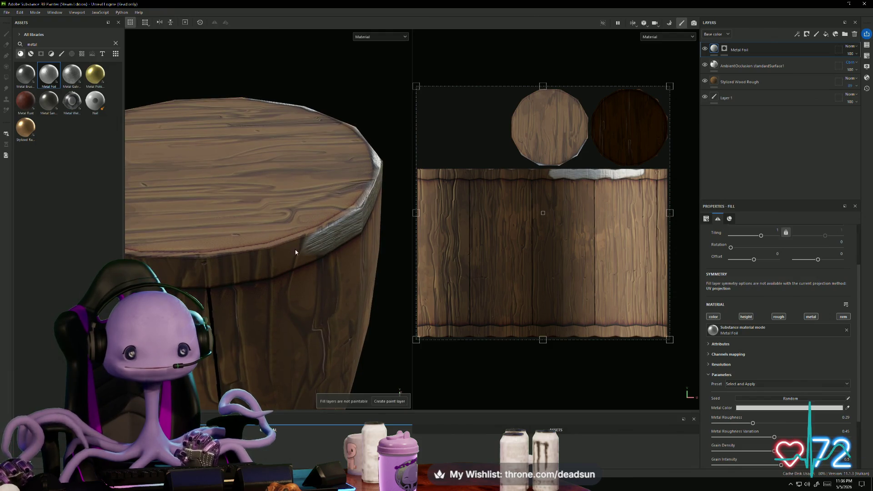
{"action": "mouse_move", "coordinate": [576, 290]}
{"action": "left_mouse_down"}
{"action": "mouse_move", "coordinate": [534, 289]}
{"action": "mouse_move", "coordinate": [564, 290]}
{"action": "left_mouse_up"}
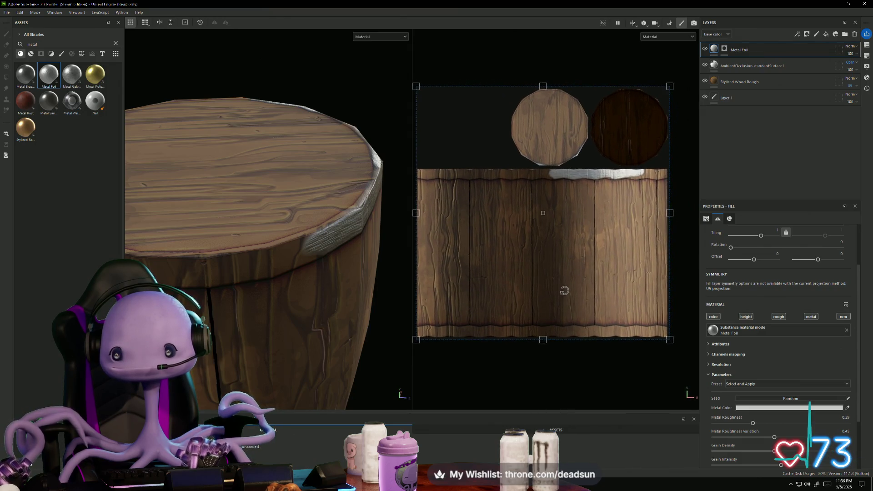
{"action": "left_click", "coordinate": [729, 90]}
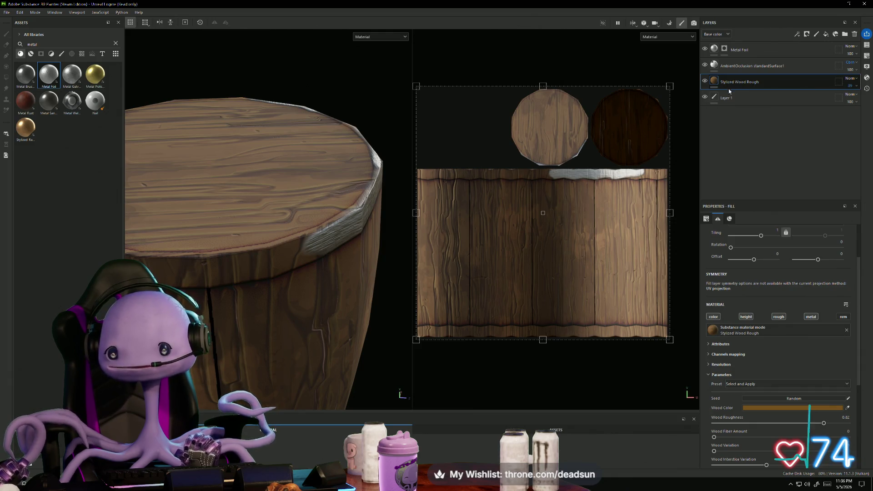
{"action": "left_click_drag", "start_coordinate": [369, 233], "coordinate": [385, 187], "text": "alt"}
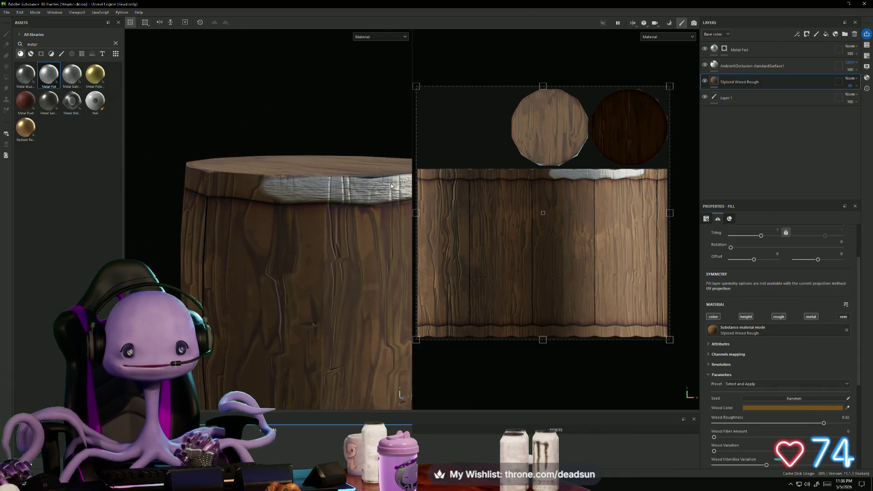
{"action": "scroll", "coordinate": [483, 208], "scroll_direction": "up", "scroll_amount": 5}
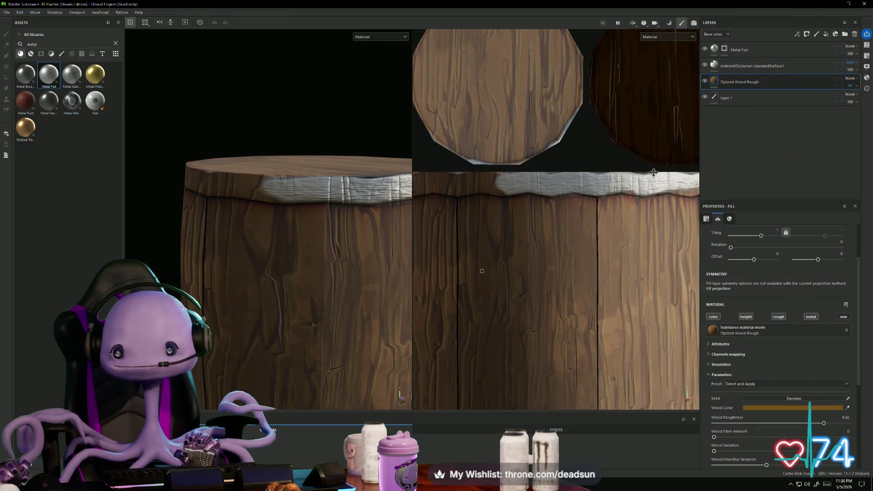
{"action": "mouse_move", "coordinate": [483, 207]}
{"action": "middle_mouse_down"}
{"action": "mouse_move", "coordinate": [522, 195]}
{"action": "mouse_move", "coordinate": [542, 172]}
{"action": "mouse_move", "coordinate": [545, 178]}
{"action": "middle_mouse_up"}
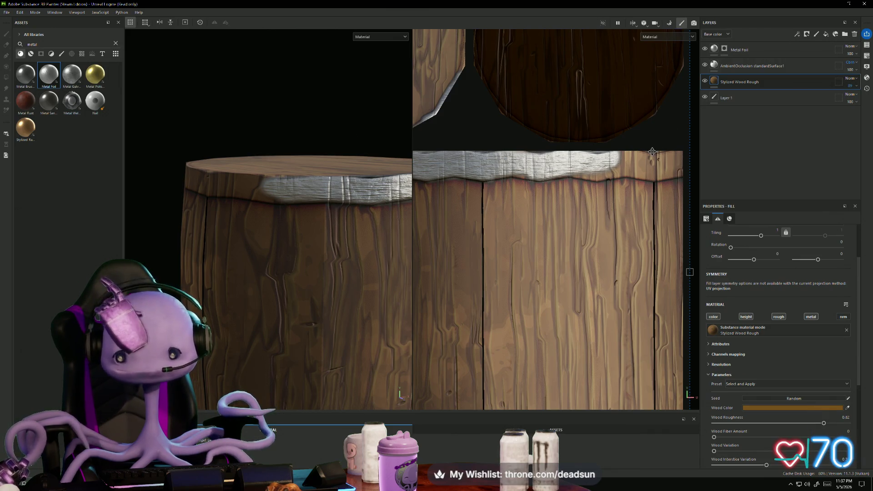
{"action": "right_click", "coordinate": [713, 80]}
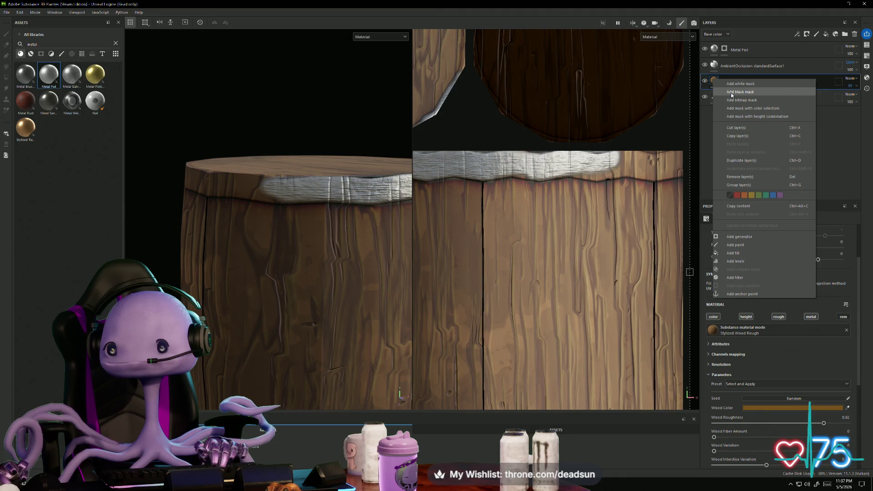
{"action": "left_click", "coordinate": [731, 92]}
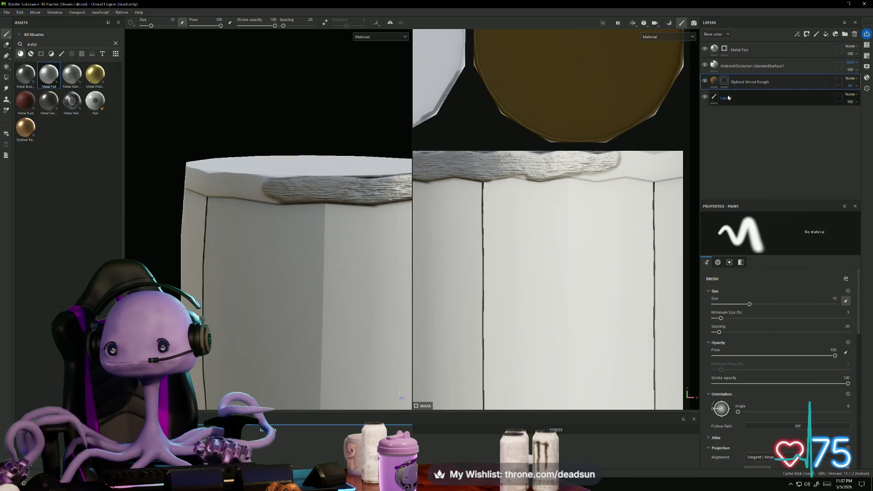
{"action": "key", "text": "ctrl+z"}
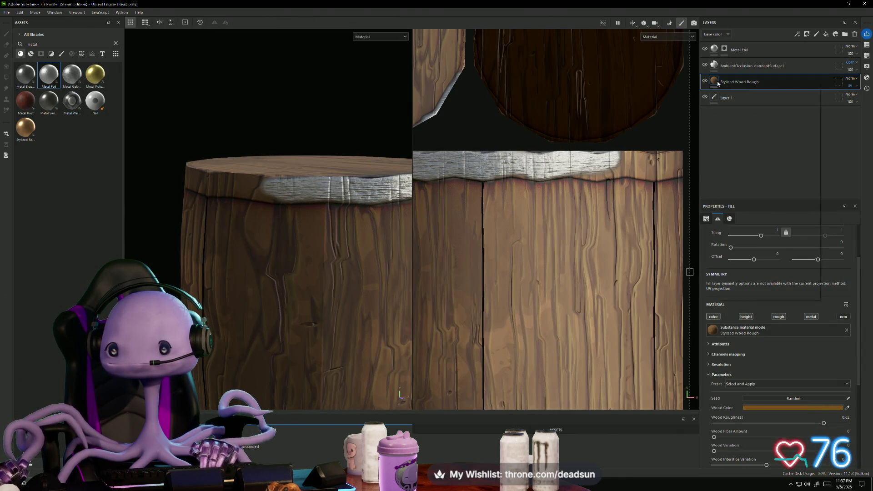
{"action": "right_click", "coordinate": [718, 83]}
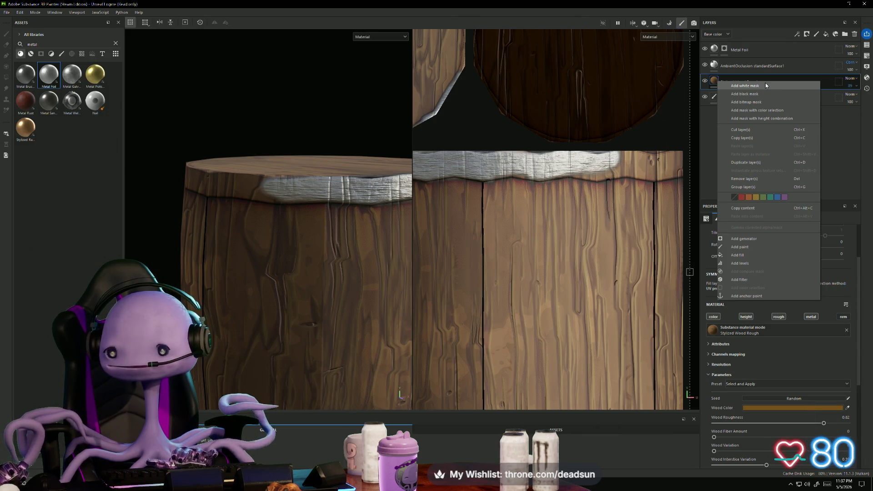
{"action": "left_click", "coordinate": [703, 254]}
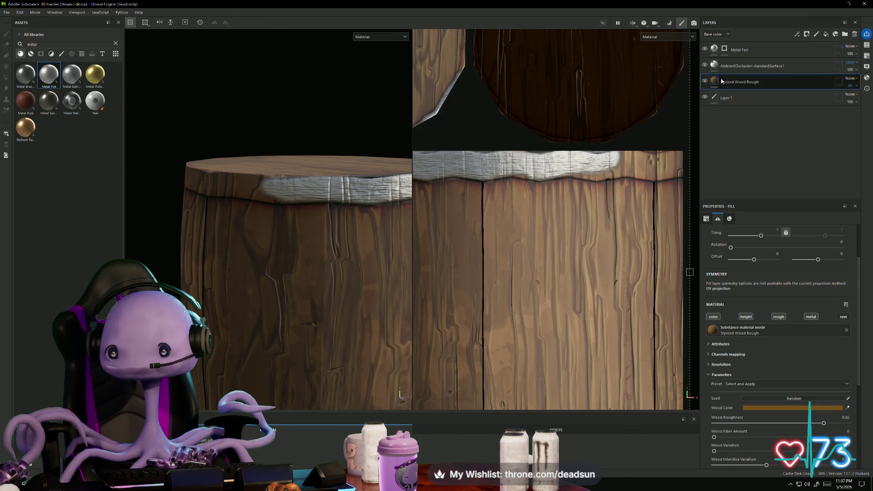
{"action": "left_click", "coordinate": [717, 35]}
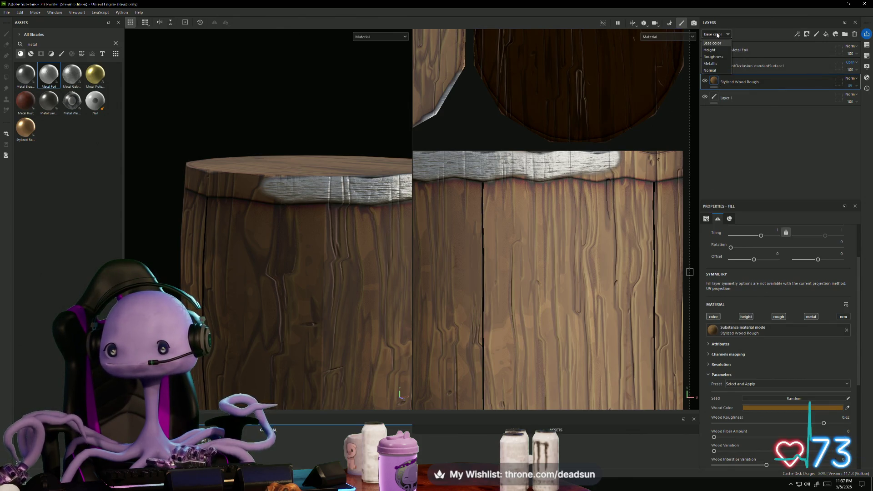
Step: Switch the layer stack's channel view to Height
{"action": "left_click", "coordinate": [710, 70]}
{"action": "left_click", "coordinate": [728, 34]}
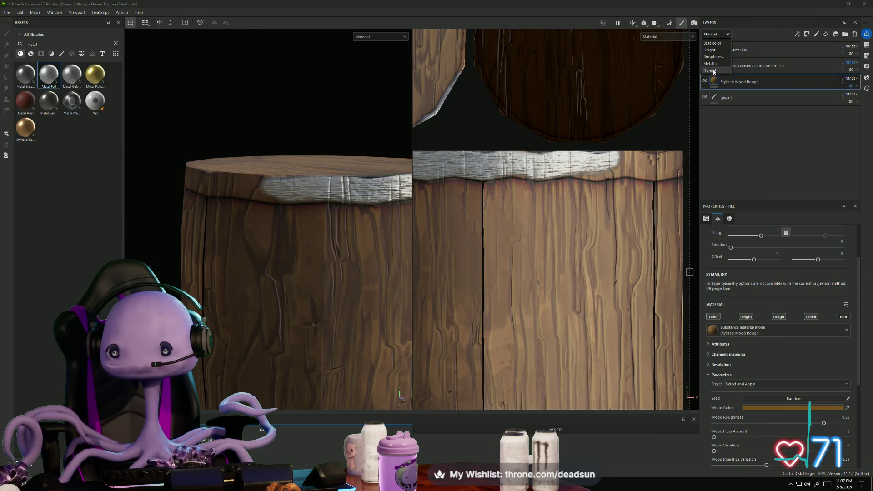
{"action": "left_click", "coordinate": [710, 70]}
{"action": "left_click", "coordinate": [723, 34]}
{"action": "left_click", "coordinate": [710, 50]}
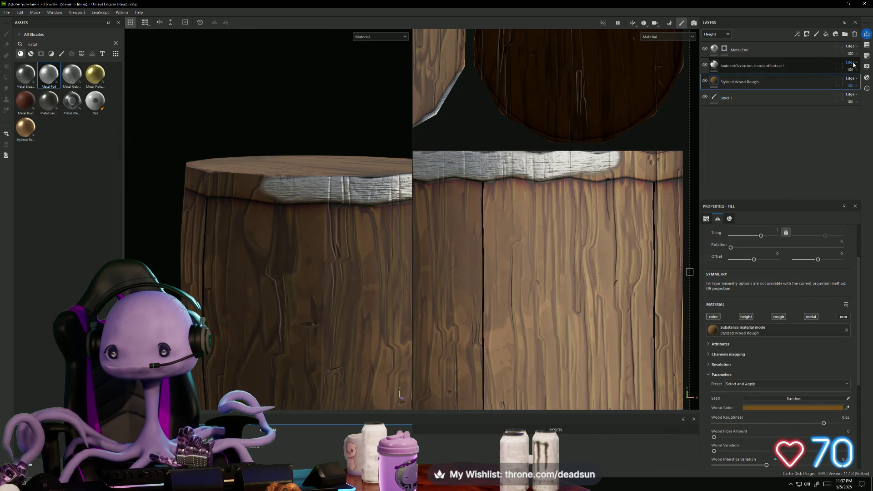
Step: Set the Metal Foil layer's height blending mode to Replace
{"action": "left_click", "coordinate": [813, 54]}
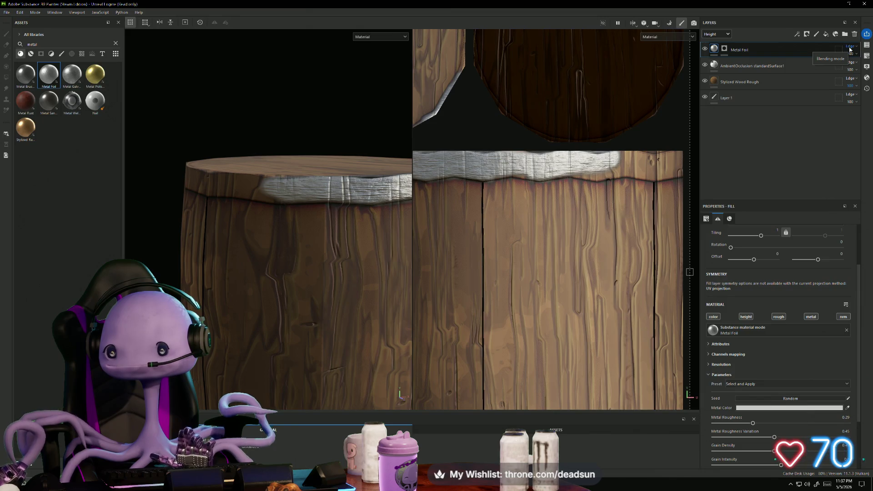
{"action": "left_click", "coordinate": [849, 48]}
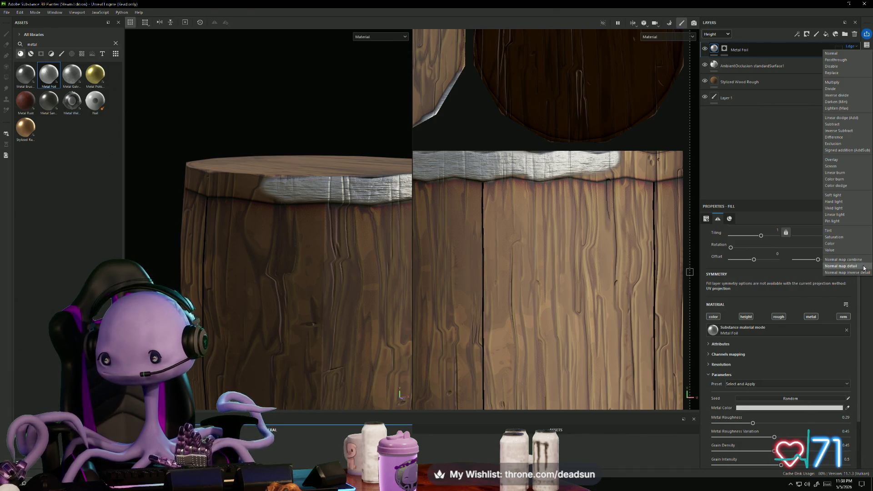
{"action": "left_click", "coordinate": [835, 73]}
{"action": "mouse_move", "coordinate": [382, 262]}
{"action": "left_mouse_down", "text": "alt"}
{"action": "mouse_move", "coordinate": [356, 257]}
{"action": "mouse_move", "coordinate": [360, 283]}
{"action": "mouse_move", "coordinate": [381, 272]}
{"action": "mouse_move", "coordinate": [288, 277]}
{"action": "mouse_move", "coordinate": [323, 222]}
{"action": "left_mouse_up", "text": "alt"}
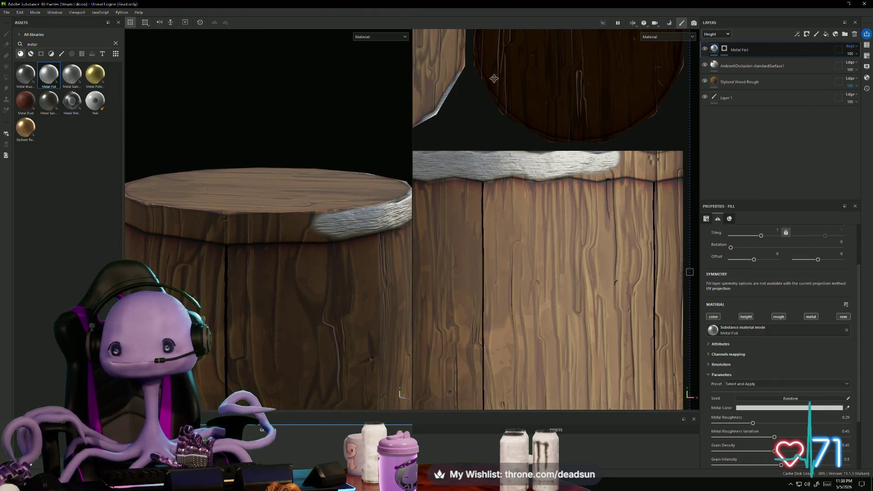
Step: Paint the Metal Foil mask across the rim strip in the UV view, undoing a stray stroke
{"action": "left_click", "coordinate": [724, 50]}
{"action": "mouse_move", "coordinate": [318, 220]}
{"action": "left_mouse_down"}
{"action": "mouse_move", "coordinate": [223, 228]}
{"action": "mouse_move", "coordinate": [320, 233]}
{"action": "mouse_move", "coordinate": [238, 237]}
{"action": "left_mouse_up"}
{"action": "mouse_move", "coordinate": [635, 159]}
{"action": "left_mouse_down"}
{"action": "mouse_move", "coordinate": [680, 155]}
{"action": "mouse_move", "coordinate": [607, 157]}
{"action": "left_mouse_up"}
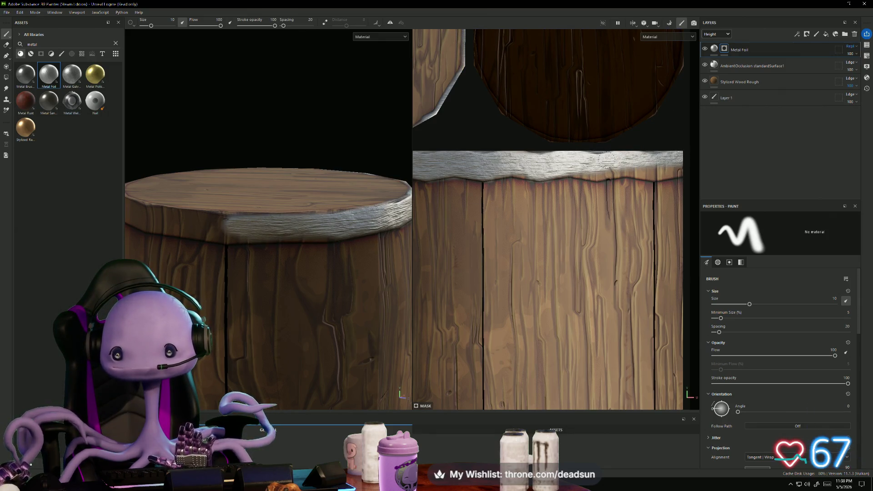
{"action": "mouse_move", "coordinate": [684, 162]}
{"action": "left_mouse_down"}
{"action": "mouse_move", "coordinate": [648, 176]}
{"action": "mouse_move", "coordinate": [686, 168]}
{"action": "mouse_move", "coordinate": [612, 164]}
{"action": "mouse_move", "coordinate": [639, 153]}
{"action": "mouse_move", "coordinate": [619, 153]}
{"action": "left_mouse_up"}
{"action": "key", "text": "ctrl+z"}
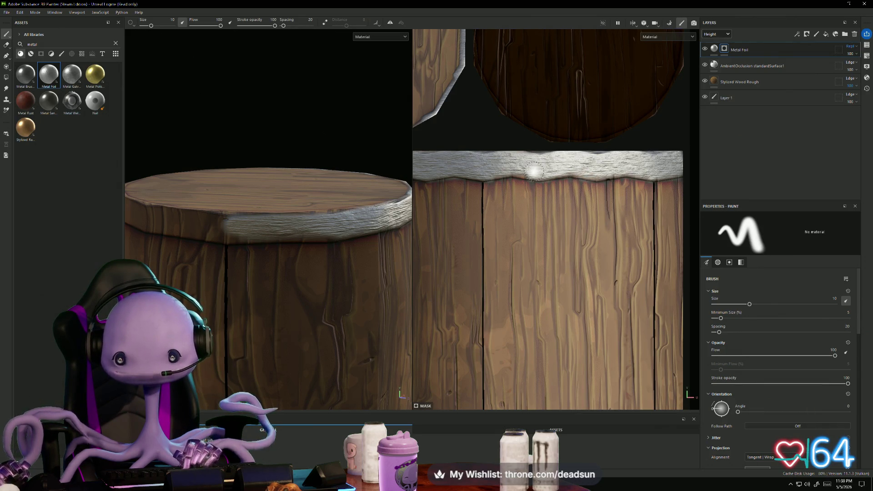
{"action": "left_click_drag", "start_coordinate": [490, 173], "coordinate": [571, 182], "text": "alt"}
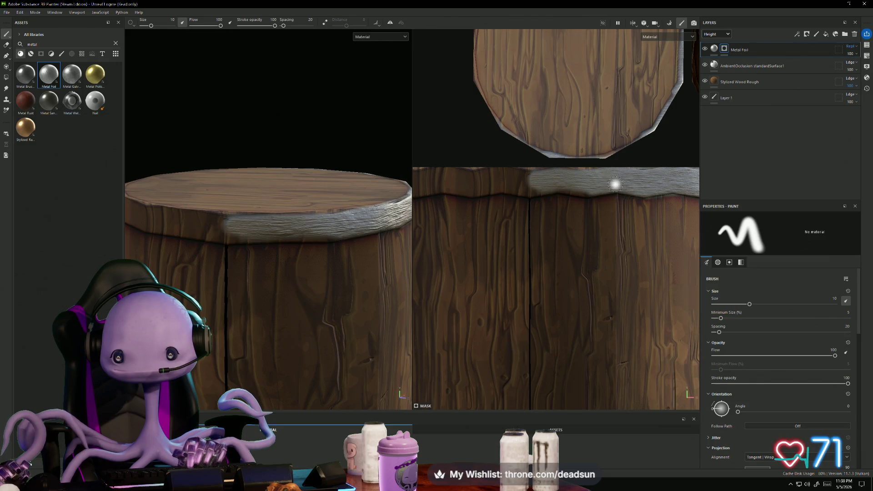
{"action": "mouse_move", "coordinate": [608, 177]}
{"action": "left_mouse_down"}
{"action": "mouse_move", "coordinate": [476, 175]}
{"action": "mouse_move", "coordinate": [557, 168]}
{"action": "left_mouse_up"}
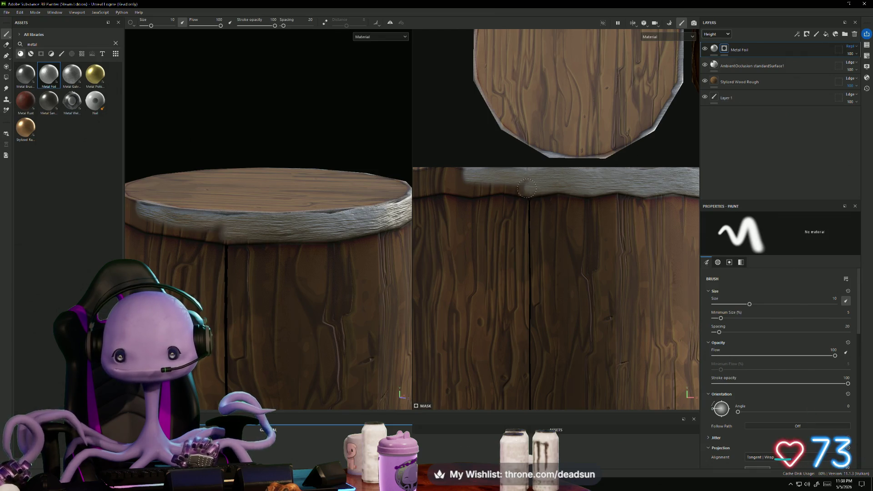
{"action": "middle_click_drag", "start_coordinate": [496, 180], "coordinate": [608, 168]}
{"action": "mouse_move", "coordinate": [608, 168]}
{"action": "left_mouse_down"}
{"action": "mouse_move", "coordinate": [500, 175]}
{"action": "mouse_move", "coordinate": [607, 188]}
{"action": "mouse_move", "coordinate": [617, 178]}
{"action": "left_mouse_up"}
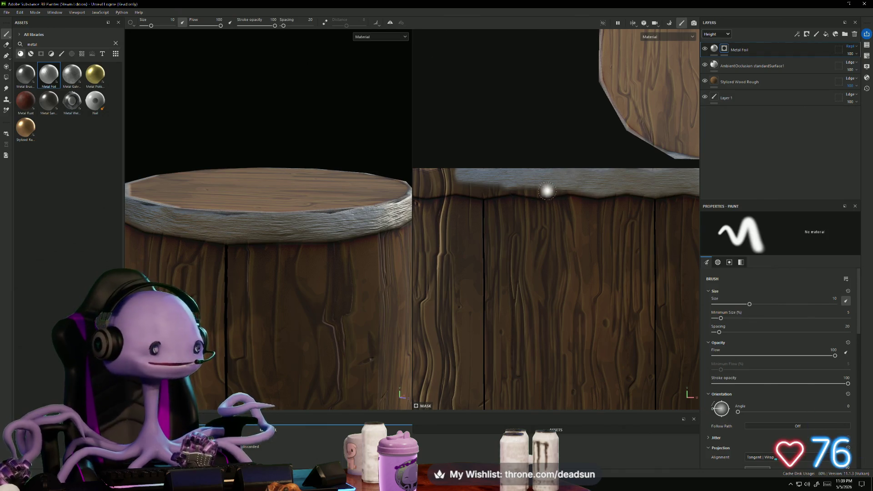
Step: Zoom in and dab foil onto the remaining gaps along the rim strip
{"action": "scroll", "coordinate": [544, 191], "scroll_direction": "up", "scroll_amount": 1}
{"action": "scroll", "coordinate": [554, 191], "scroll_direction": "up", "scroll_amount": 1}
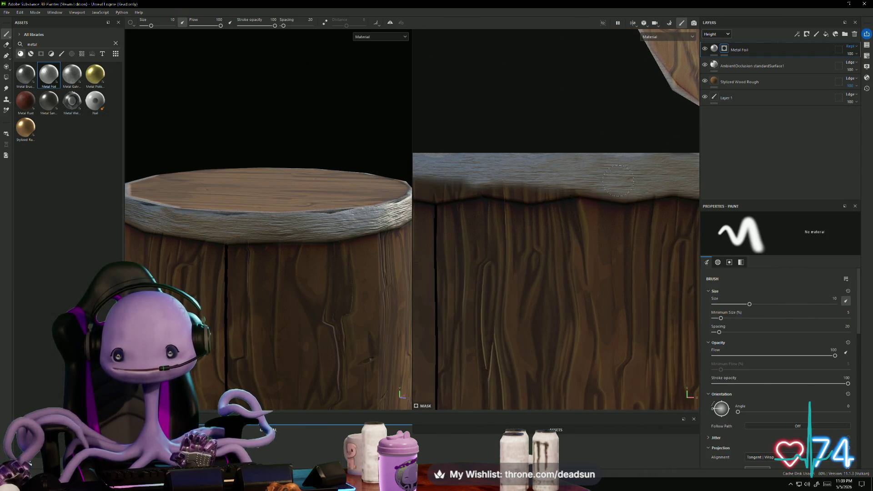
{"action": "left_click", "coordinate": [593, 176]}
{"action": "left_click", "coordinate": [530, 182]}
{"action": "left_click", "coordinate": [539, 186]}
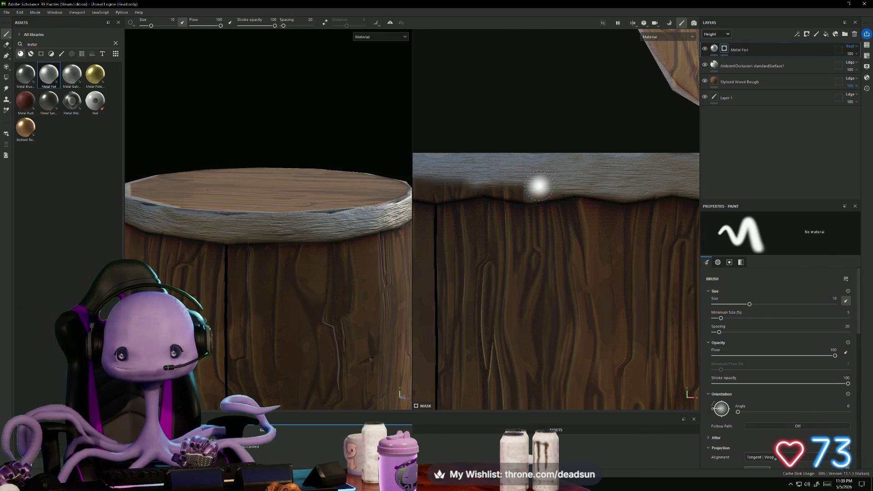
{"action": "left_click", "coordinate": [477, 179]}
{"action": "left_click", "coordinate": [497, 185]}
{"action": "scroll", "coordinate": [546, 191], "scroll_direction": "up", "scroll_amount": 1}
{"action": "left_click", "coordinate": [589, 198]}
{"action": "mouse_move", "coordinate": [564, 207]}
{"action": "left_mouse_down"}
{"action": "mouse_move", "coordinate": [541, 209]}
{"action": "mouse_move", "coordinate": [497, 189]}
{"action": "mouse_move", "coordinate": [557, 185]}
{"action": "left_mouse_up"}
{"action": "left_click", "coordinate": [492, 188]}
Step: Fill the dark patch and the strip's left part with foil, undoing one stroke
{"action": "middle_click_drag", "start_coordinate": [548, 176], "coordinate": [585, 178]}
{"action": "key", "text": "ctrl+z"}
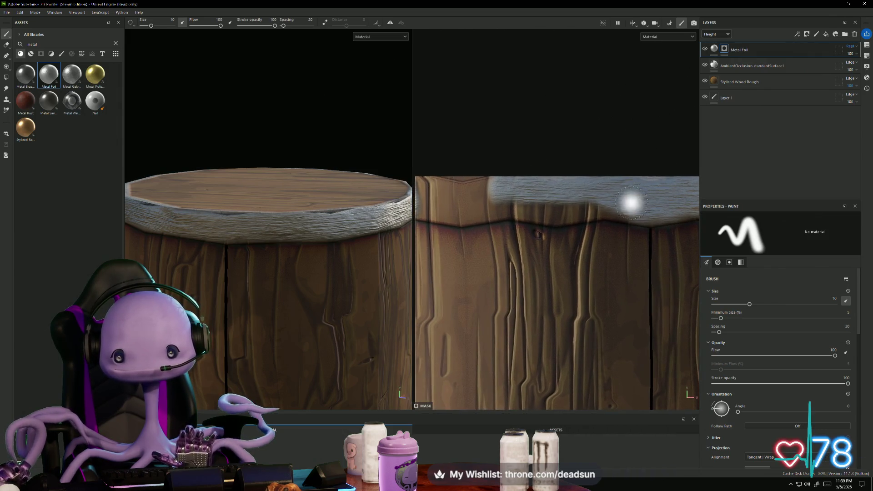
{"action": "left_click_drag", "start_coordinate": [532, 211], "coordinate": [591, 217]}
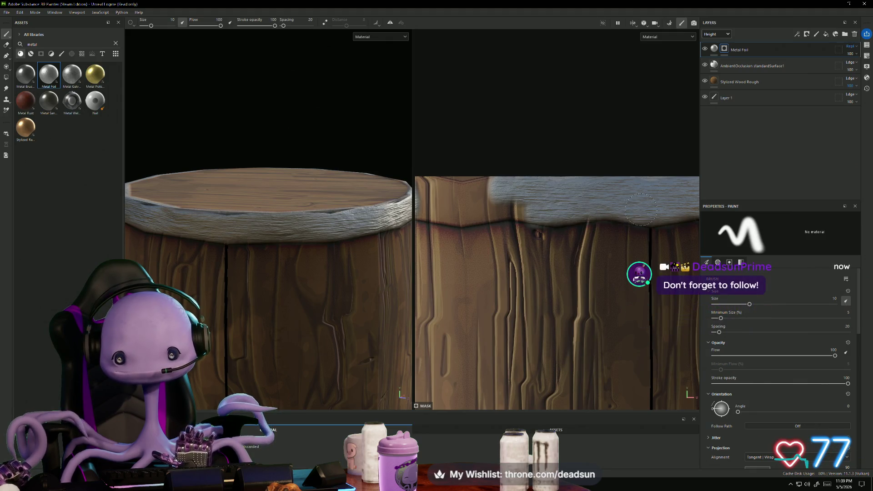
{"action": "mouse_move", "coordinate": [499, 197]}
{"action": "middle_mouse_down"}
{"action": "mouse_move", "coordinate": [583, 202]}
{"action": "mouse_move", "coordinate": [569, 205]}
{"action": "middle_mouse_up"}
{"action": "mouse_move", "coordinate": [618, 190]}
{"action": "left_mouse_down"}
{"action": "mouse_move", "coordinate": [514, 201]}
{"action": "mouse_move", "coordinate": [505, 214]}
{"action": "mouse_move", "coordinate": [541, 222]}
{"action": "mouse_move", "coordinate": [516, 223]}
{"action": "left_mouse_up"}
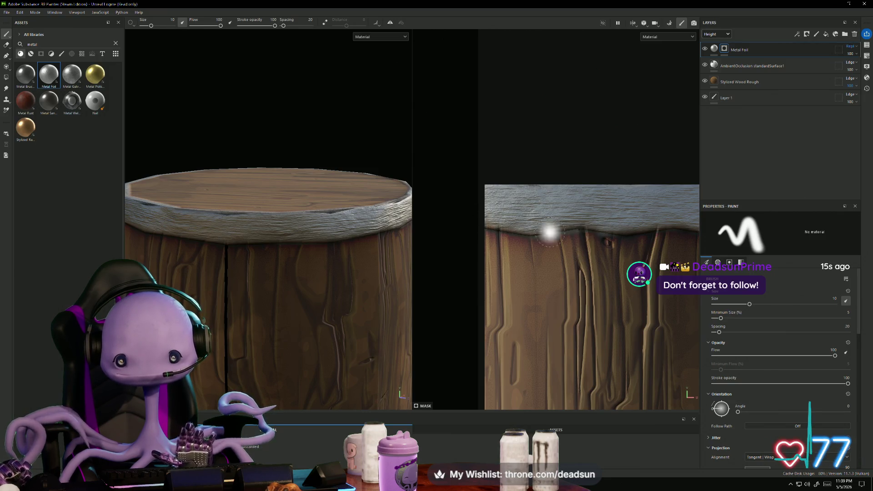
Step: Centre the lid island in the 2D view and set the brush to a fine size
{"action": "scroll", "coordinate": [545, 234], "scroll_direction": "down", "scroll_amount": 2}
{"action": "mouse_move", "coordinate": [364, 236]}
{"action": "left_mouse_down", "text": "alt"}
{"action": "mouse_move", "coordinate": [302, 303]}
{"action": "mouse_move", "coordinate": [319, 359]}
{"action": "left_mouse_up", "text": "alt"}
{"action": "scroll", "coordinate": [627, 263], "scroll_direction": "down", "scroll_amount": 2}
{"action": "scroll", "coordinate": [519, 247], "scroll_direction": "down", "scroll_amount": 2}
{"action": "scroll", "coordinate": [555, 228], "scroll_direction": "up", "scroll_amount": 6}
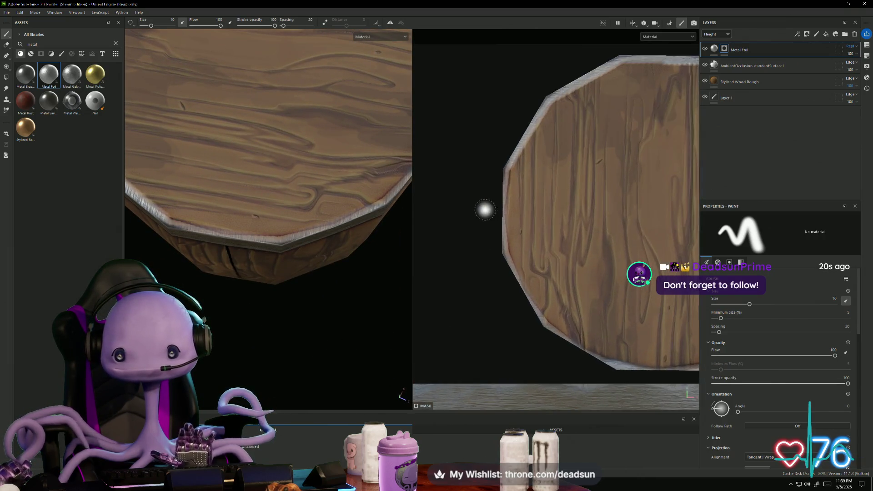
{"action": "scroll", "coordinate": [501, 183], "scroll_direction": "up", "scroll_amount": 2}
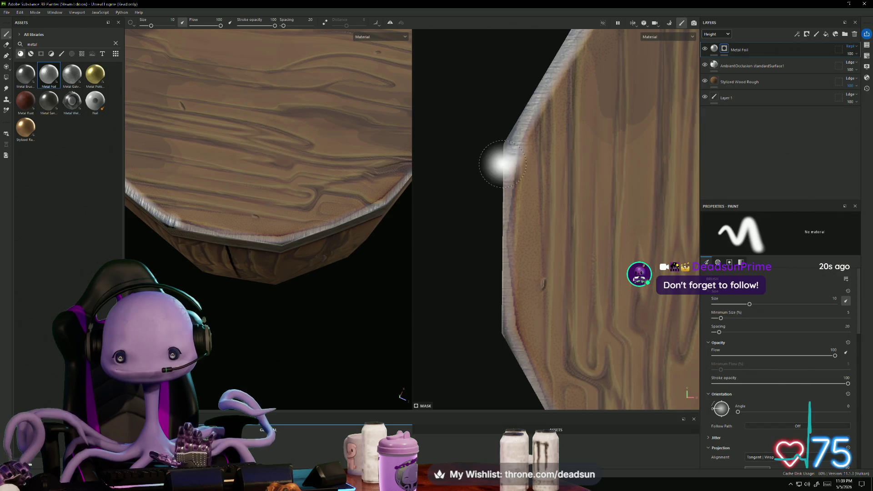
{"action": "scroll", "coordinate": [538, 244], "scroll_direction": "down", "scroll_amount": 3}
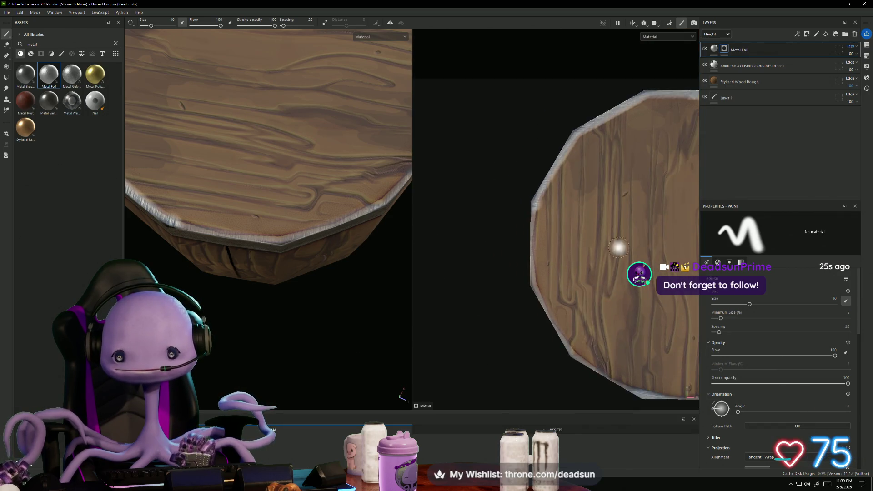
{"action": "middle_click_drag", "start_coordinate": [609, 247], "coordinate": [387, 214]}
{"action": "scroll", "coordinate": [591, 268], "scroll_direction": "up", "scroll_amount": 5}
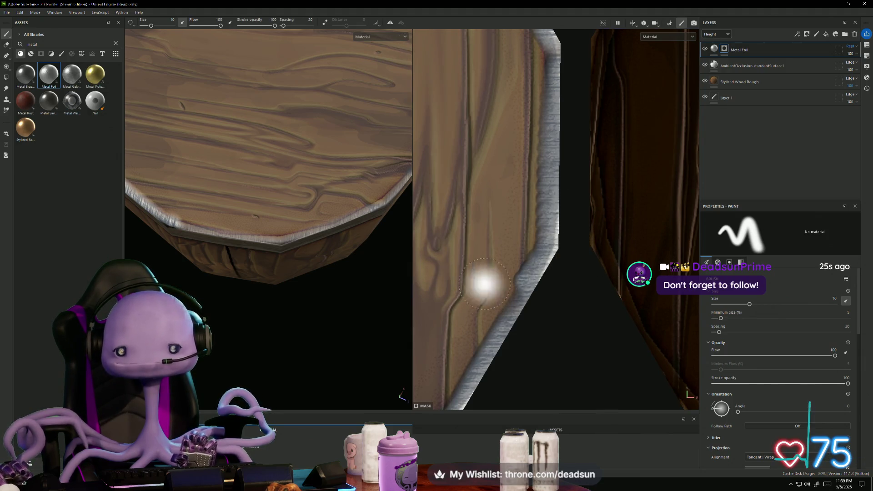
{"action": "scroll", "coordinate": [485, 313], "scroll_direction": "down", "scroll_amount": 2}
{"action": "scroll", "coordinate": [488, 327], "scroll_direction": "down", "scroll_amount": 2}
{"action": "mouse_move", "coordinate": [517, 335]}
{"action": "middle_mouse_down"}
{"action": "mouse_move", "coordinate": [585, 291]}
{"action": "mouse_move", "coordinate": [555, 261]}
{"action": "mouse_move", "coordinate": [526, 301]}
{"action": "middle_mouse_up"}
{"action": "scroll", "coordinate": [526, 302], "scroll_direction": "up", "scroll_amount": 3}
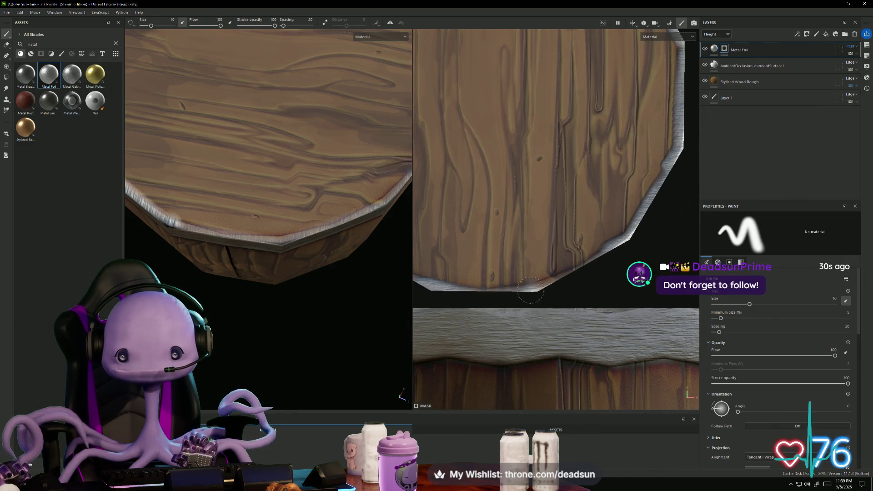
{"action": "scroll", "coordinate": [553, 308], "scroll_direction": "up", "scroll_amount": 1}
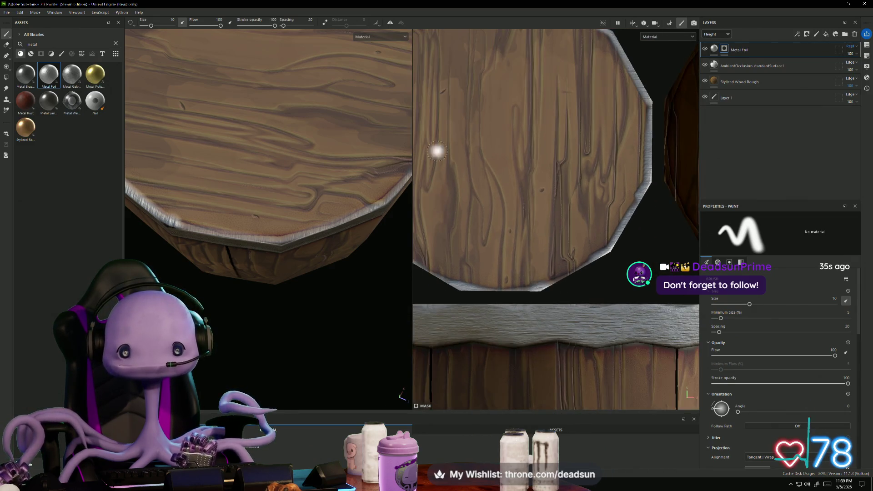
{"action": "scroll", "coordinate": [450, 164], "scroll_direction": "up", "scroll_amount": 2}
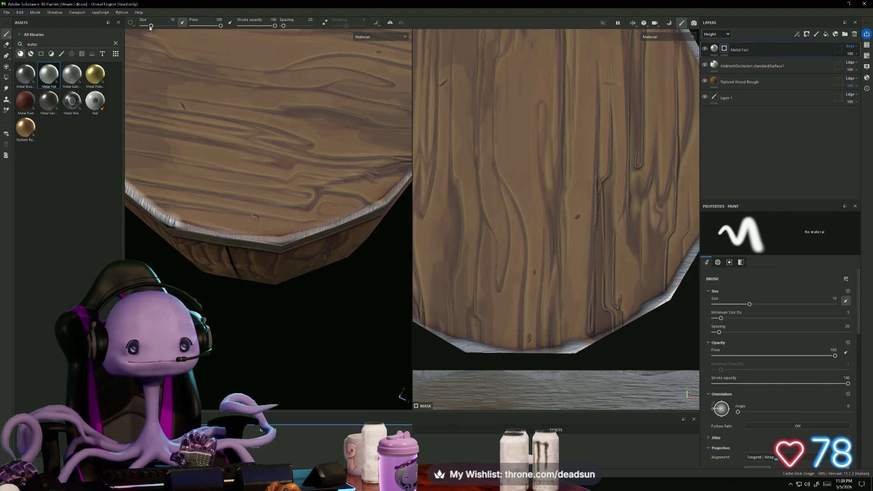
{"action": "left_click_drag", "start_coordinate": [151, 27], "coordinate": [144, 26]}
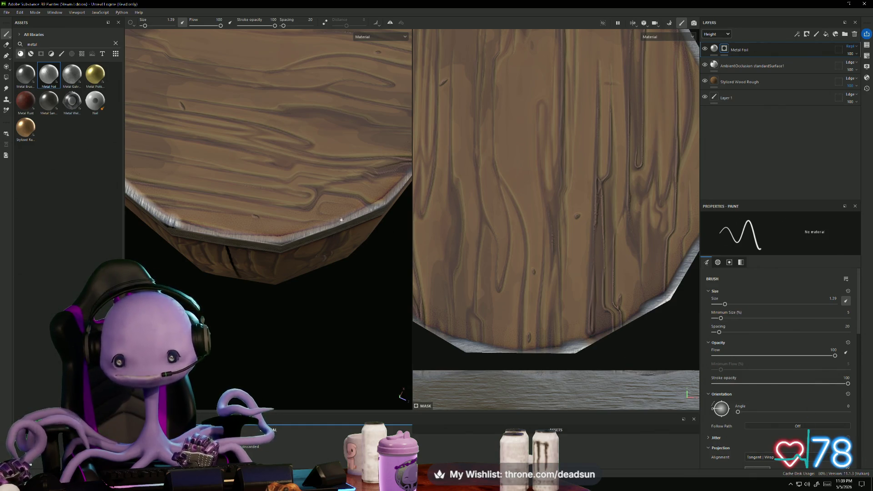
{"action": "left_click_drag", "start_coordinate": [145, 26], "coordinate": [146, 26]}
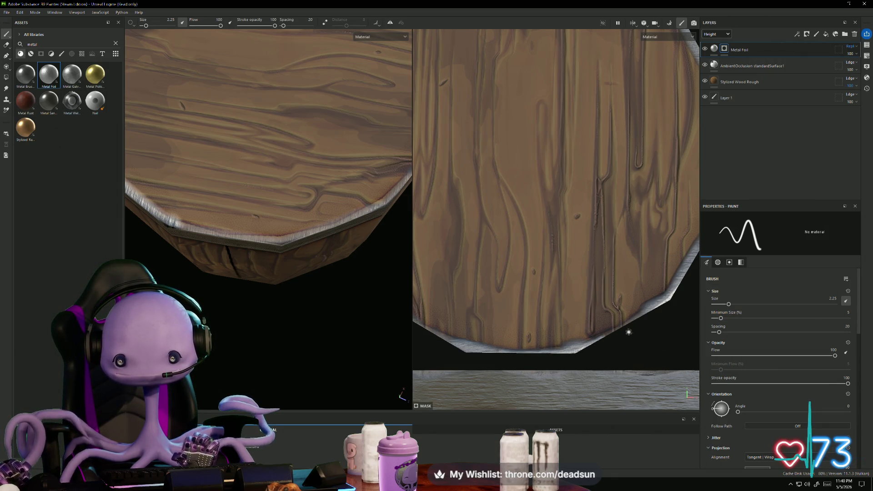
Step: Paint foil along the lid board's edge and up its left and lower-left edges
{"action": "left_click_drag", "start_coordinate": [641, 314], "coordinate": [613, 331]}
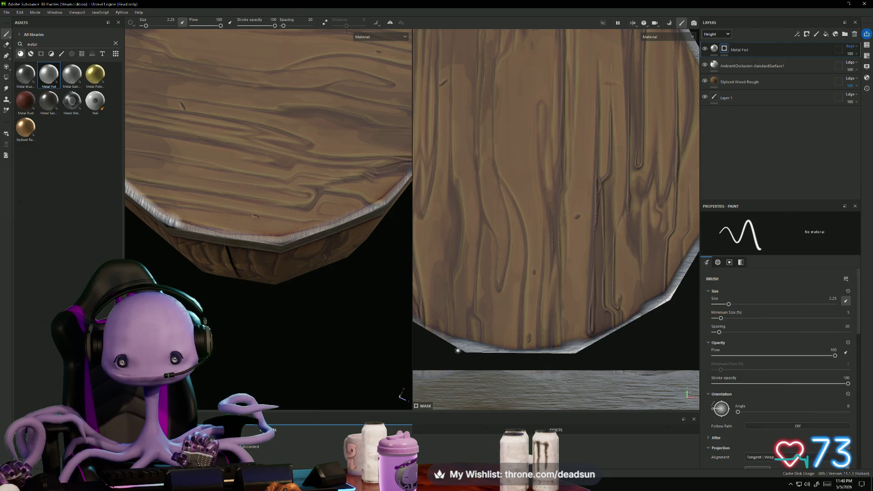
{"action": "middle_click_drag", "start_coordinate": [444, 354], "coordinate": [584, 365]}
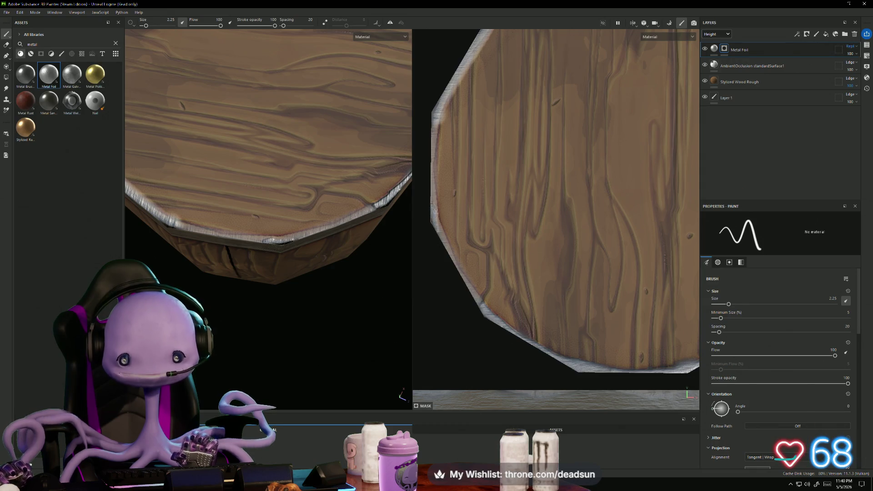
{"action": "mouse_move", "coordinate": [427, 213]}
{"action": "left_mouse_down"}
{"action": "mouse_move", "coordinate": [434, 221]}
{"action": "mouse_move", "coordinate": [433, 208]}
{"action": "mouse_move", "coordinate": [450, 257]}
{"action": "left_mouse_up"}
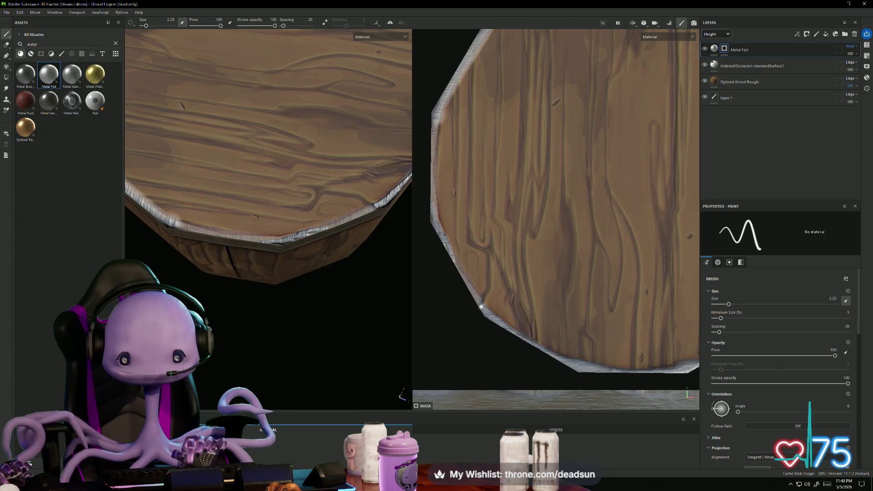
{"action": "left_click_drag", "start_coordinate": [486, 317], "coordinate": [455, 263]}
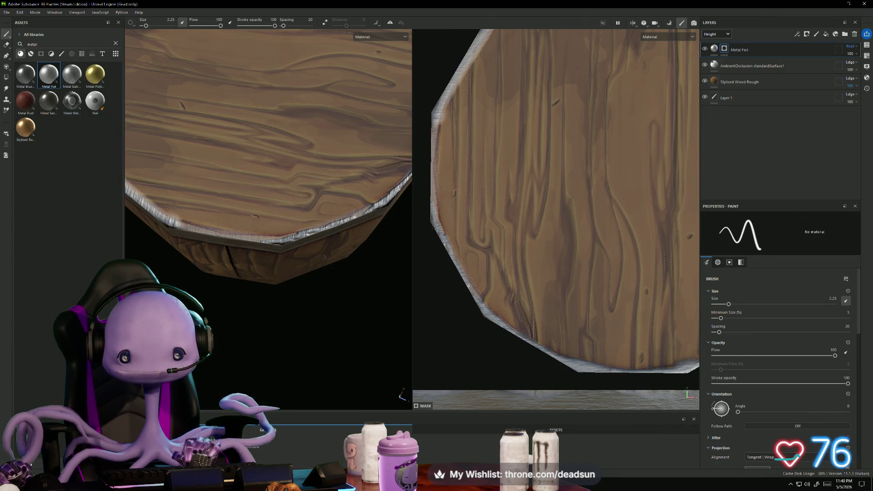
{"action": "left_click_drag", "start_coordinate": [431, 204], "coordinate": [431, 187]}
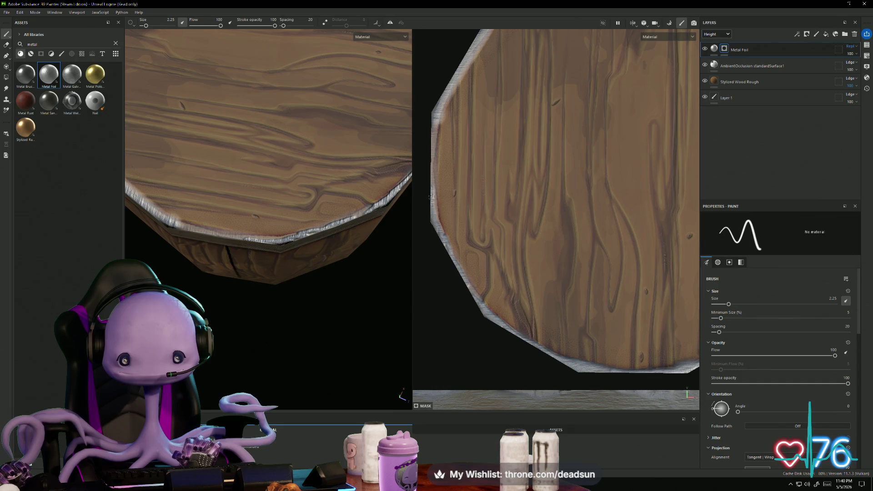
{"action": "left_click_drag", "start_coordinate": [438, 108], "coordinate": [427, 157]}
{"action": "left_click_drag", "start_coordinate": [436, 110], "coordinate": [429, 137]}
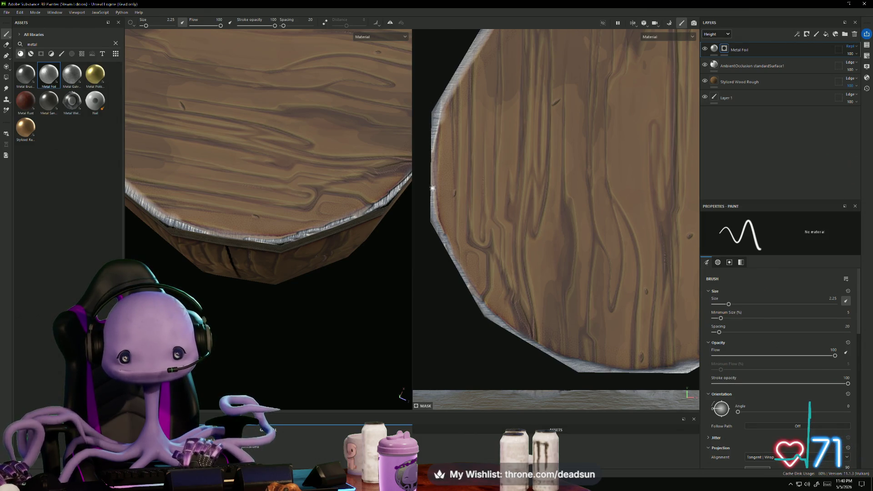
{"action": "left_click_drag", "start_coordinate": [432, 145], "coordinate": [430, 157]}
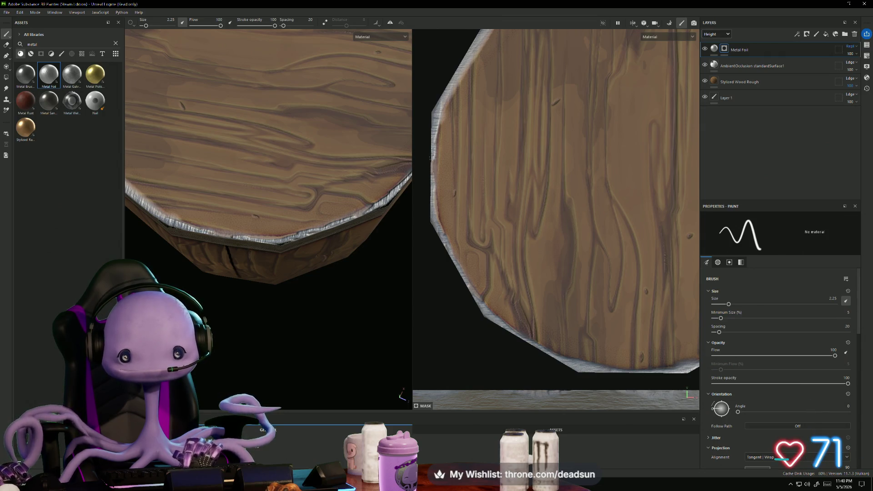
{"action": "left_click_drag", "start_coordinate": [434, 234], "coordinate": [482, 301]}
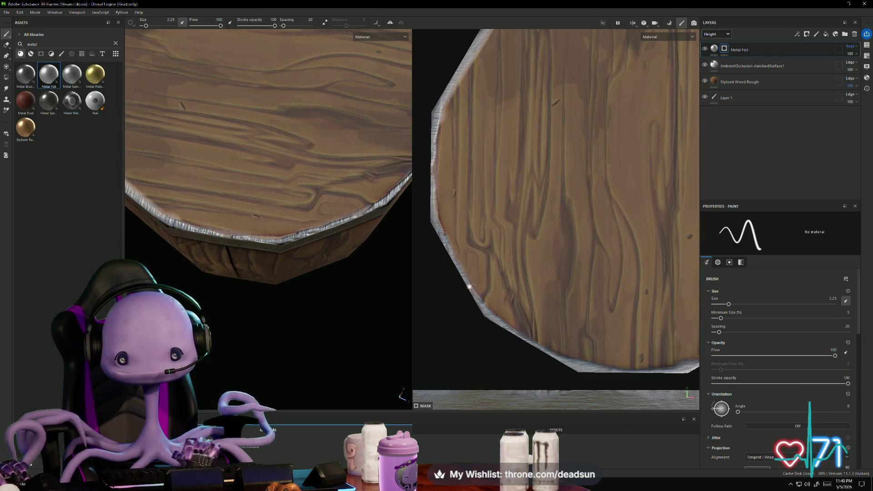
Step: Continue the foil trim down the board's upper-left edge and toward its top edge
{"action": "middle_click_drag", "start_coordinate": [468, 283], "coordinate": [530, 192]}
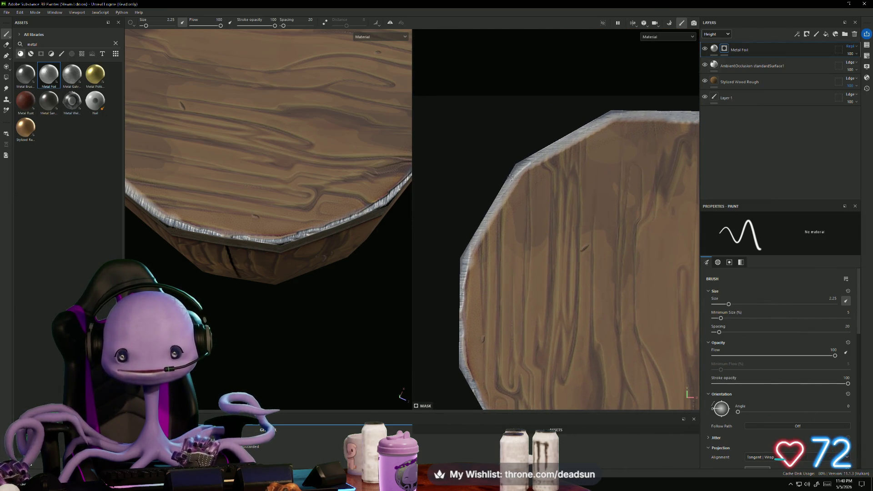
{"action": "left_click_drag", "start_coordinate": [496, 199], "coordinate": [468, 252]}
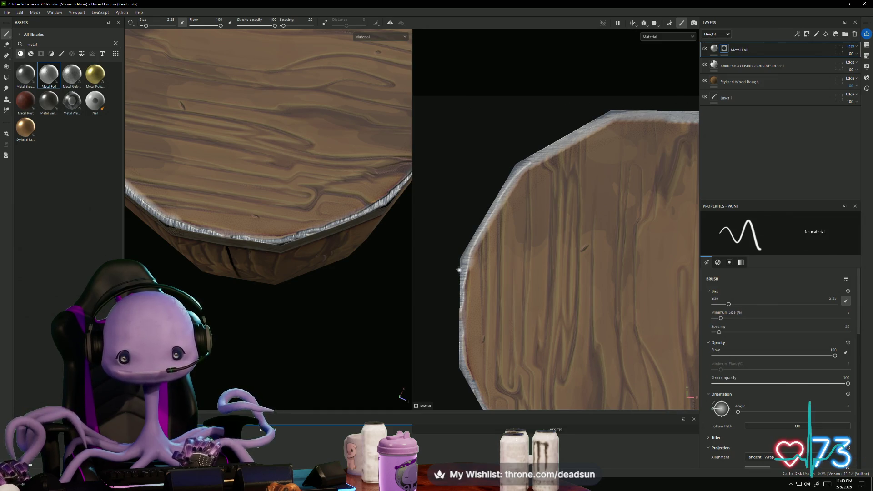
{"action": "middle_click_drag", "start_coordinate": [654, 139], "coordinate": [533, 193]}
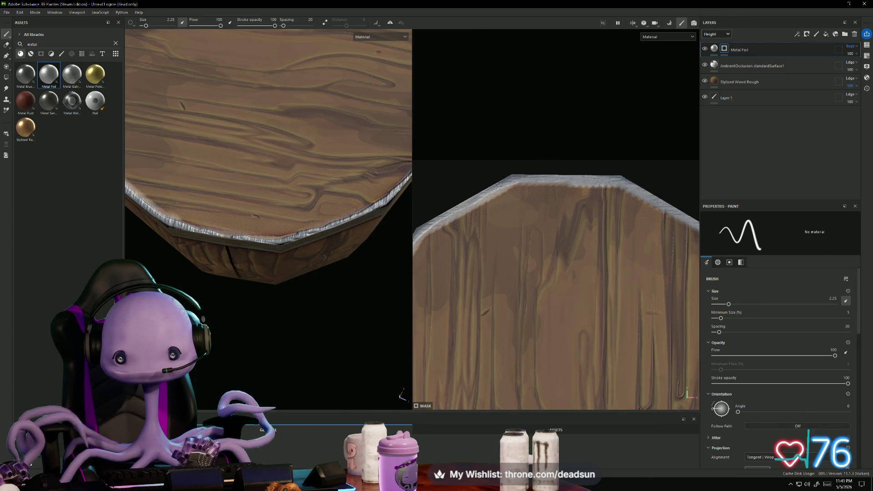
{"action": "mouse_move", "coordinate": [494, 196]}
{"action": "middle_mouse_down"}
{"action": "mouse_move", "coordinate": [454, 191]}
{"action": "mouse_move", "coordinate": [492, 187]}
{"action": "middle_mouse_up"}
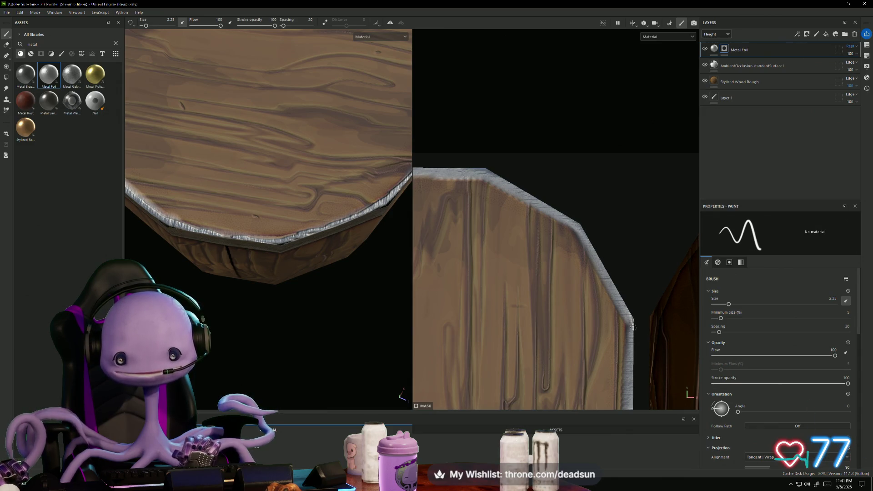
{"action": "scroll", "coordinate": [555, 253], "scroll_direction": "down", "scroll_amount": 5}
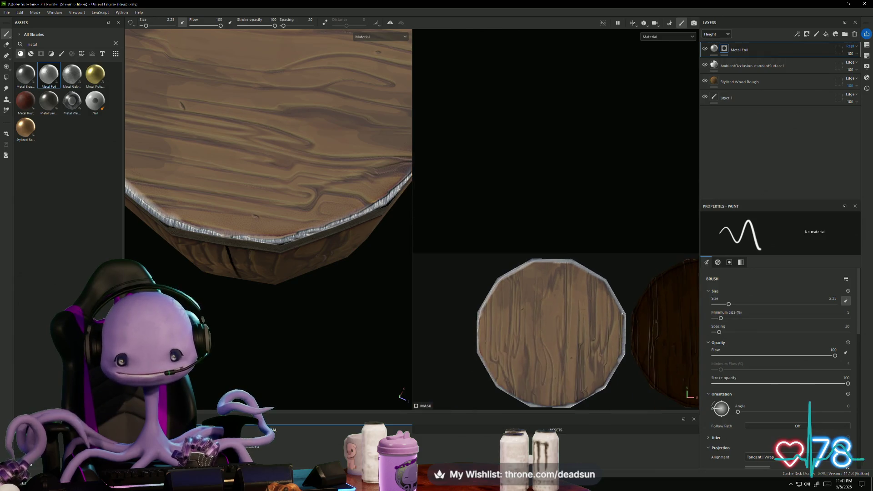
Step: Paint a foil strip along the dark wood panel's top and left edges
{"action": "middle_click_drag", "start_coordinate": [616, 263], "coordinate": [468, 189]}
{"action": "scroll", "coordinate": [478, 178], "scroll_direction": "up", "scroll_amount": 6}
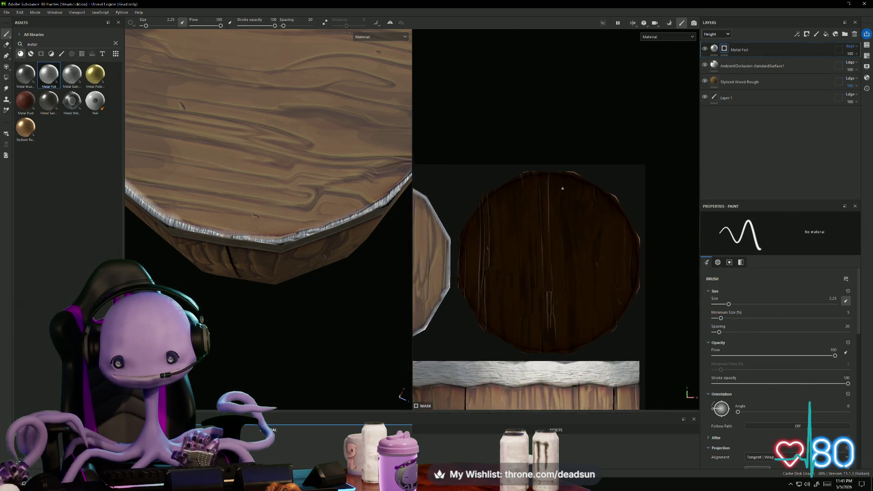
{"action": "mouse_move", "coordinate": [532, 169]}
{"action": "left_mouse_down"}
{"action": "mouse_move", "coordinate": [587, 154]}
{"action": "mouse_move", "coordinate": [515, 182]}
{"action": "mouse_move", "coordinate": [591, 152]}
{"action": "mouse_move", "coordinate": [538, 158]}
{"action": "mouse_move", "coordinate": [423, 233]}
{"action": "left_mouse_up"}
{"action": "mouse_move", "coordinate": [512, 184]}
{"action": "left_mouse_down"}
{"action": "mouse_move", "coordinate": [434, 230]}
{"action": "mouse_move", "coordinate": [448, 238]}
{"action": "mouse_move", "coordinate": [619, 132]}
{"action": "mouse_move", "coordinate": [582, 143]}
{"action": "mouse_move", "coordinate": [541, 203]}
{"action": "left_mouse_up"}
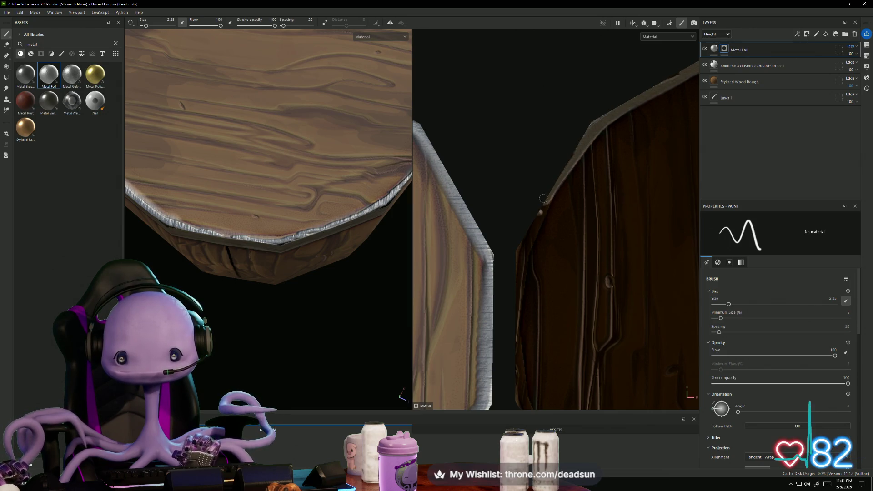
{"action": "middle_click_drag", "start_coordinate": [558, 217], "coordinate": [546, 123], "text": "alt"}
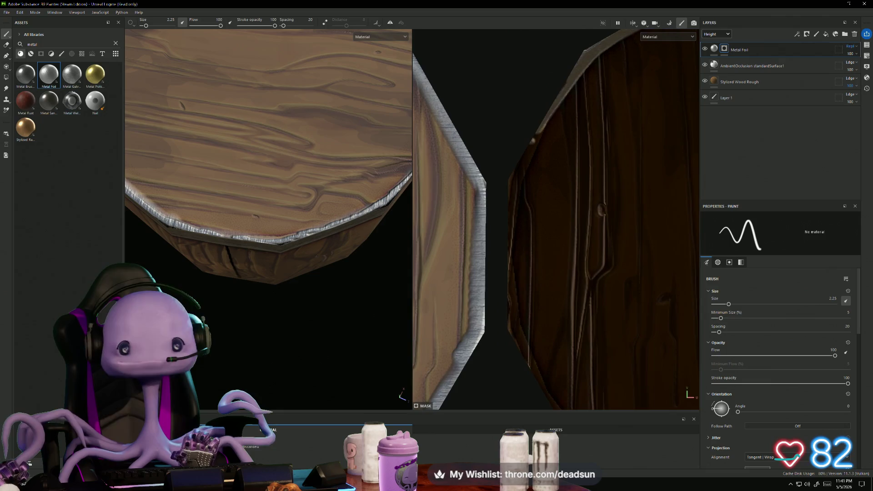
{"action": "mouse_move", "coordinate": [534, 144]}
{"action": "left_mouse_down"}
{"action": "mouse_move", "coordinate": [511, 200]}
{"action": "mouse_move", "coordinate": [524, 150]}
{"action": "left_mouse_up"}
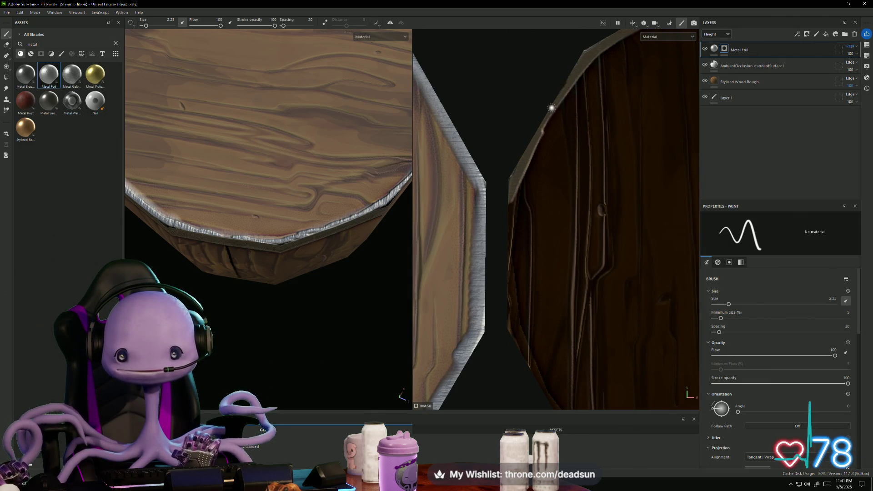
{"action": "middle_click_drag", "start_coordinate": [521, 219], "coordinate": [515, 146], "text": "alt"}
{"action": "left_click_drag", "start_coordinate": [503, 95], "coordinate": [493, 150]}
{"action": "mouse_move", "coordinate": [493, 206]}
{"action": "left_mouse_down"}
{"action": "mouse_move", "coordinate": [504, 250]}
{"action": "mouse_move", "coordinate": [491, 140]}
{"action": "mouse_move", "coordinate": [495, 242]}
{"action": "left_mouse_up"}
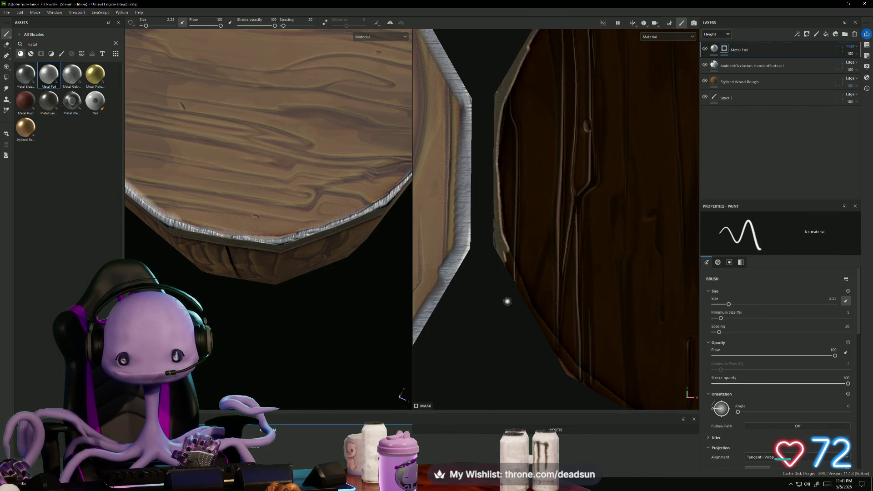
{"action": "middle_click_drag", "start_coordinate": [509, 298], "coordinate": [436, 195]}
{"action": "left_click_drag", "start_coordinate": [440, 157], "coordinate": [462, 205]}
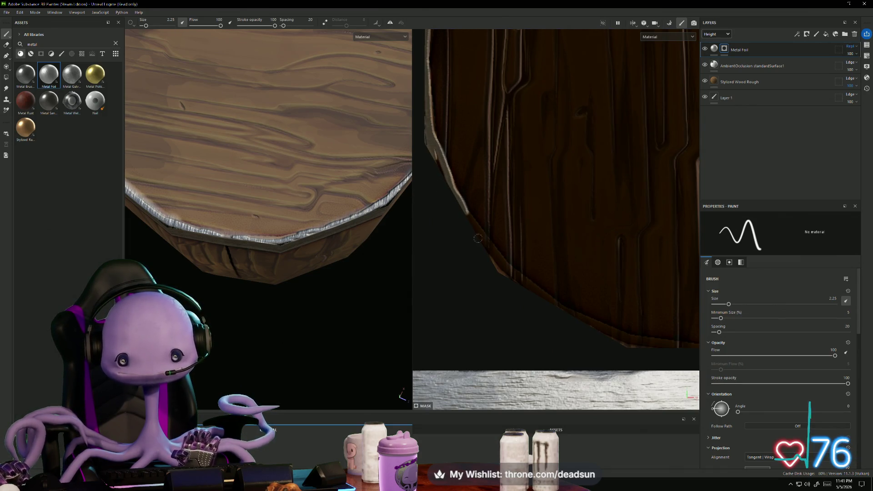
{"action": "left_click", "coordinate": [494, 258]}
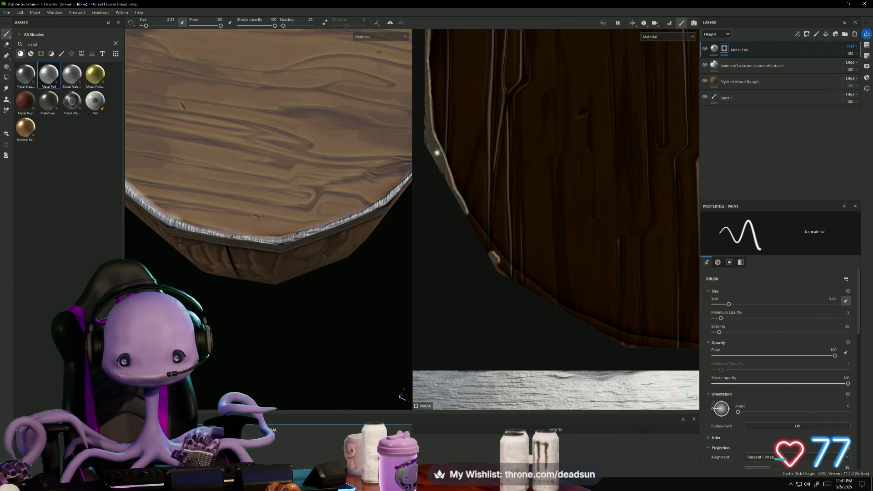
Step: Extend the foil along the panel's lower edge and up its lower-right edge
{"action": "mouse_move", "coordinate": [450, 196]}
{"action": "left_mouse_down", "text": "alt"}
{"action": "mouse_move", "coordinate": [454, 247]}
{"action": "mouse_move", "coordinate": [467, 219]}
{"action": "left_mouse_up", "text": "alt"}
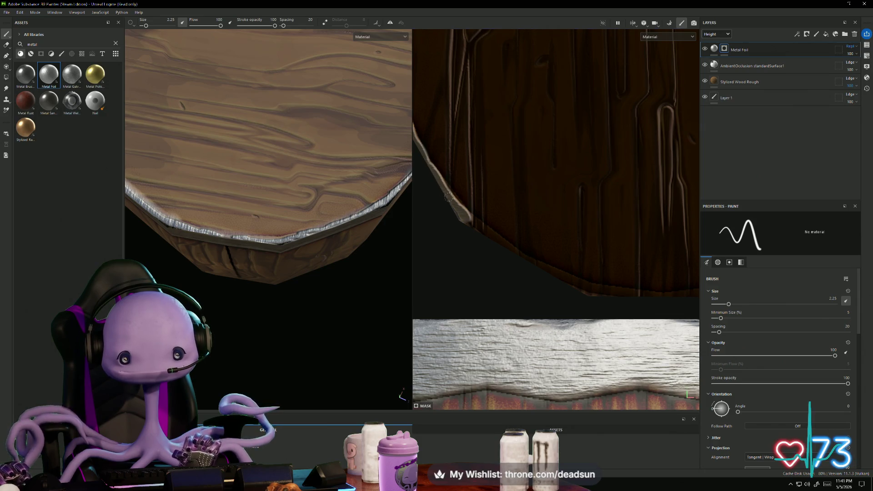
{"action": "mouse_move", "coordinate": [449, 195]}
{"action": "left_mouse_down"}
{"action": "mouse_move", "coordinate": [549, 270]}
{"action": "mouse_move", "coordinate": [610, 296]}
{"action": "mouse_move", "coordinate": [662, 293]}
{"action": "mouse_move", "coordinate": [568, 288]}
{"action": "mouse_move", "coordinate": [614, 276]}
{"action": "mouse_move", "coordinate": [523, 288]}
{"action": "mouse_move", "coordinate": [442, 280]}
{"action": "left_mouse_up"}
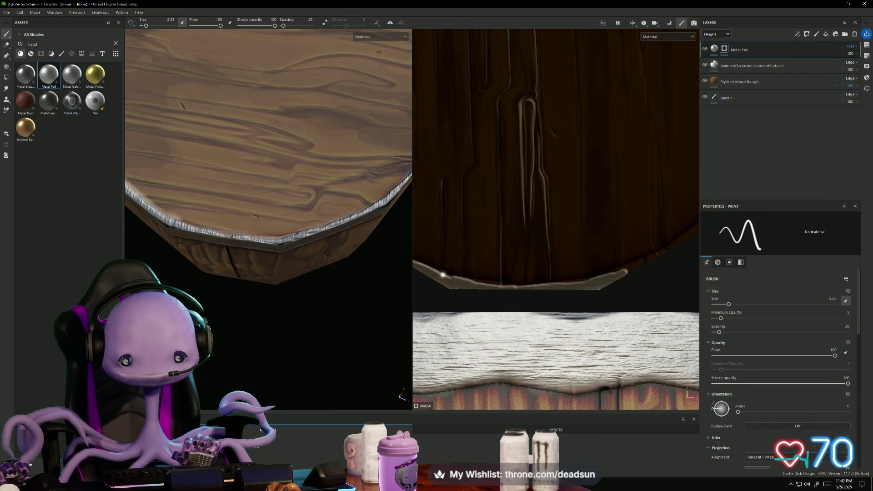
{"action": "mouse_move", "coordinate": [552, 289]}
{"action": "left_mouse_down", "text": "alt"}
{"action": "mouse_move", "coordinate": [565, 289]}
{"action": "mouse_move", "coordinate": [513, 306]}
{"action": "left_mouse_up", "text": "alt"}
{"action": "mouse_move", "coordinate": [440, 325]}
{"action": "left_mouse_down"}
{"action": "mouse_move", "coordinate": [548, 294]}
{"action": "mouse_move", "coordinate": [630, 230]}
{"action": "left_mouse_up"}
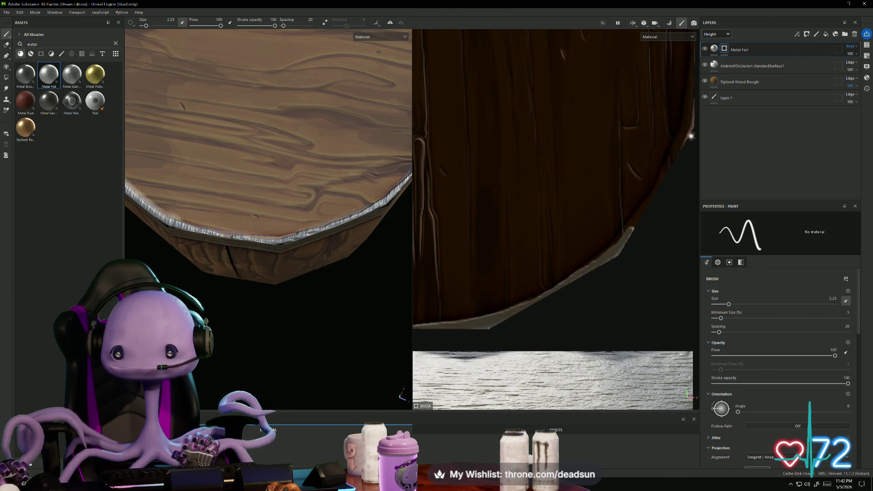
{"action": "mouse_move", "coordinate": [655, 208]}
{"action": "middle_mouse_down"}
{"action": "mouse_move", "coordinate": [573, 320]}
{"action": "mouse_move", "coordinate": [568, 298]}
{"action": "middle_mouse_up"}
{"action": "left_click_drag", "start_coordinate": [552, 307], "coordinate": [498, 356]}
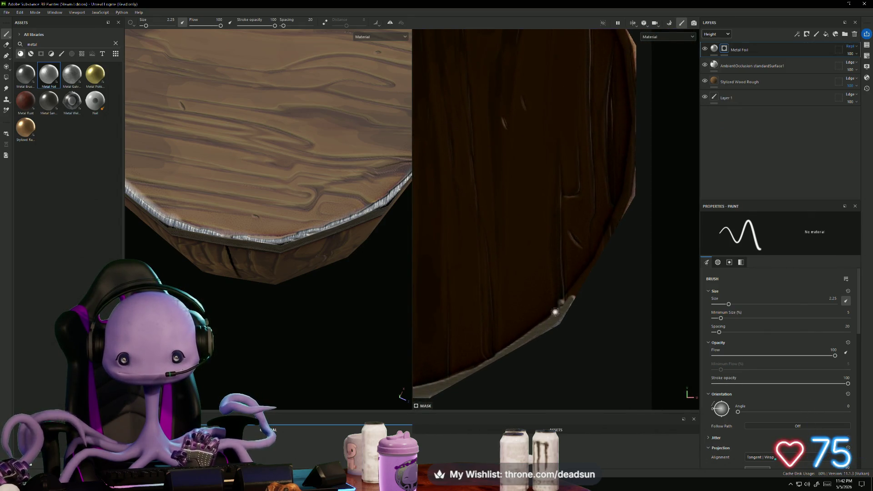
{"action": "left_click_drag", "start_coordinate": [562, 306], "coordinate": [573, 288]}
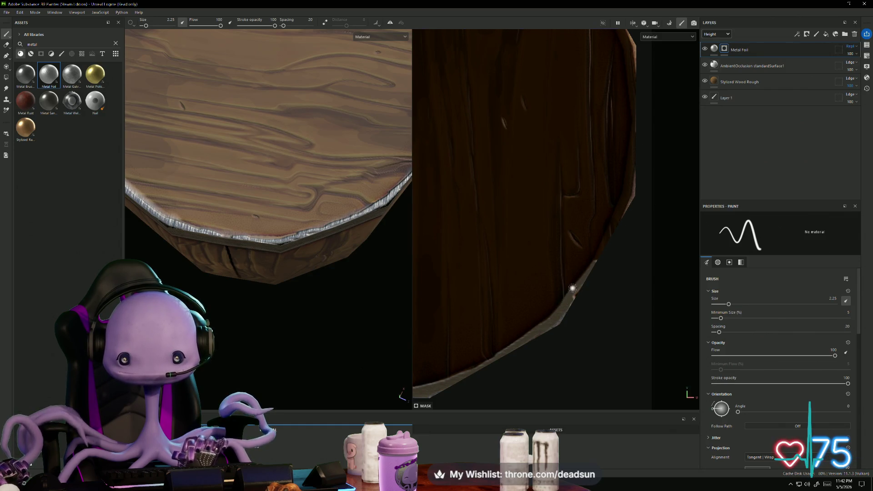
{"action": "mouse_move", "coordinate": [605, 247]}
{"action": "left_mouse_down"}
{"action": "mouse_move", "coordinate": [633, 184]}
{"action": "mouse_move", "coordinate": [624, 213]}
{"action": "left_mouse_up"}
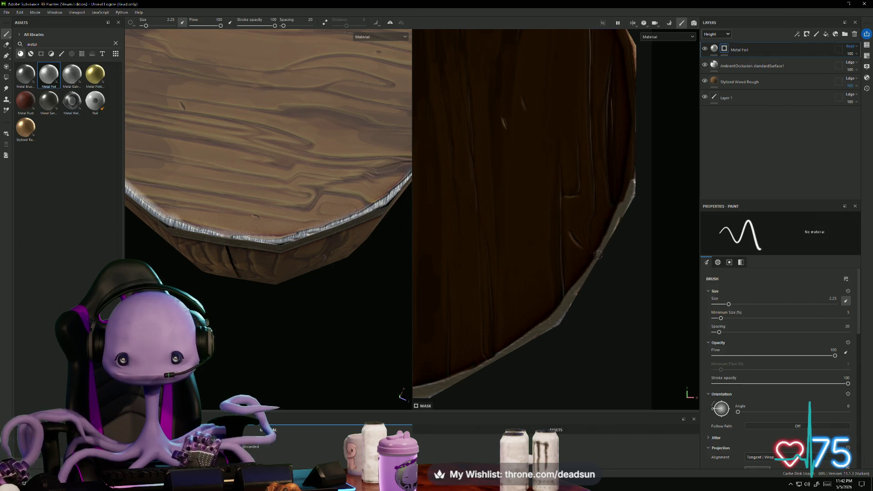
{"action": "mouse_move", "coordinate": [574, 298]}
{"action": "left_mouse_down", "text": "alt"}
{"action": "mouse_move", "coordinate": [598, 290]}
{"action": "mouse_move", "coordinate": [588, 273]}
{"action": "left_mouse_up", "text": "alt"}
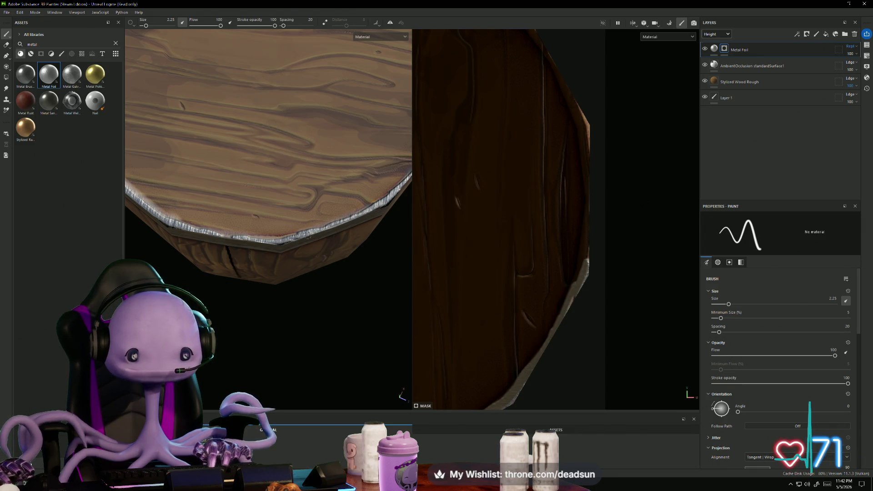
{"action": "mouse_move", "coordinate": [264, 317]}
{"action": "left_mouse_down", "text": "alt"}
{"action": "mouse_move", "coordinate": [261, 260]}
{"action": "mouse_move", "coordinate": [324, 254]}
{"action": "left_mouse_up", "text": "alt"}
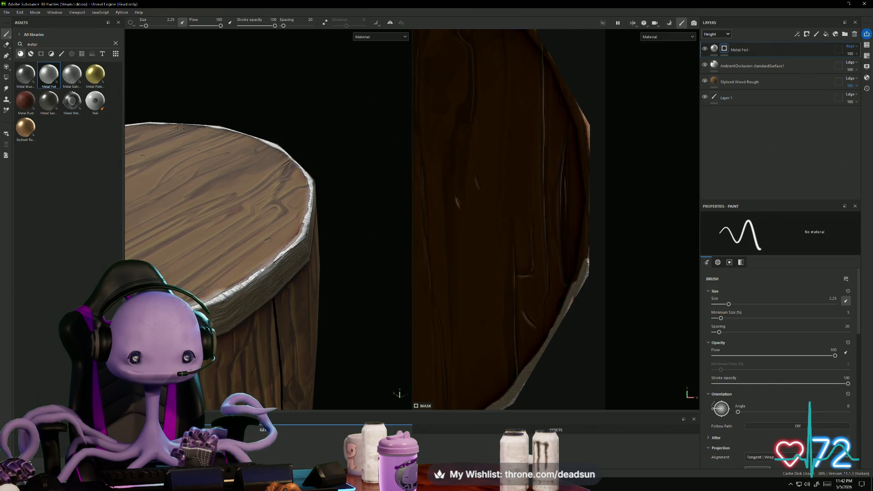
{"action": "mouse_move", "coordinate": [317, 318]}
{"action": "left_mouse_down", "text": "alt"}
{"action": "mouse_move", "coordinate": [292, 263]}
{"action": "mouse_move", "coordinate": [283, 287]}
{"action": "mouse_move", "coordinate": [225, 270]}
{"action": "left_mouse_up", "text": "alt"}
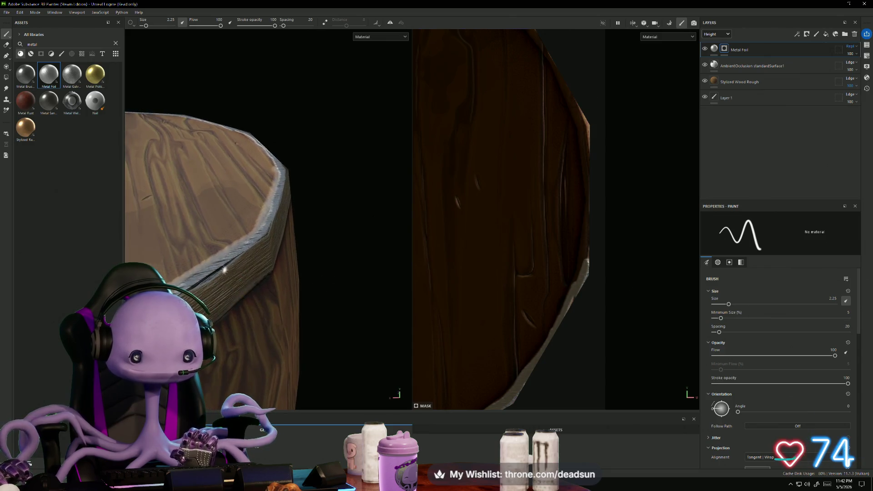
{"action": "mouse_move", "coordinate": [303, 302]}
{"action": "left_mouse_down", "text": "alt"}
{"action": "mouse_move", "coordinate": [315, 305]}
{"action": "mouse_move", "coordinate": [273, 277]}
{"action": "left_mouse_up", "text": "alt"}
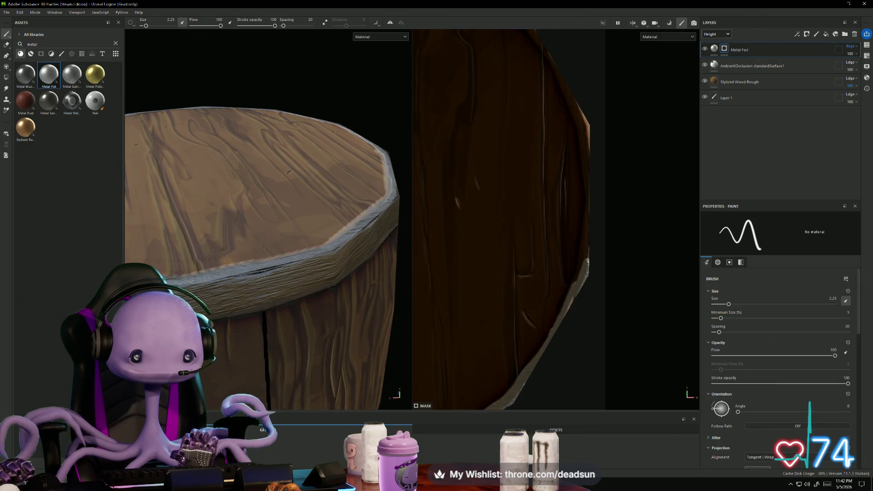
{"action": "scroll", "coordinate": [305, 304], "scroll_direction": "down", "scroll_amount": 5}
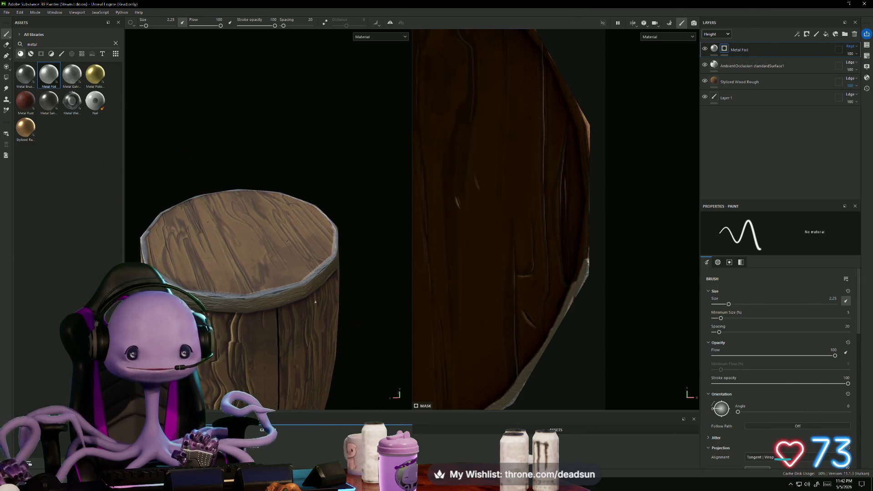
{"action": "left_click_drag", "start_coordinate": [388, 295], "coordinate": [282, 236], "text": "alt"}
{"action": "mouse_move", "coordinate": [238, 122]}
{"action": "left_mouse_down", "text": "alt"}
{"action": "mouse_move", "coordinate": [359, 281]}
{"action": "mouse_move", "coordinate": [331, 300]}
{"action": "mouse_move", "coordinate": [329, 223]}
{"action": "mouse_move", "coordinate": [356, 224]}
{"action": "mouse_move", "coordinate": [372, 197]}
{"action": "mouse_move", "coordinate": [380, 145]}
{"action": "mouse_move", "coordinate": [356, 216]}
{"action": "mouse_move", "coordinate": [363, 191]}
{"action": "left_mouse_up", "text": "alt"}
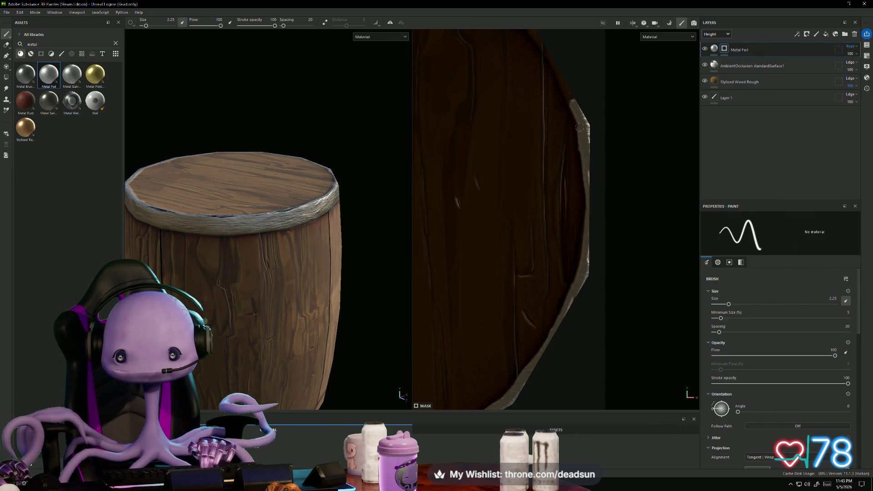
Step: Paint foil along the lid's rim edge and top rim in the 2D view
{"action": "left_click_drag", "start_coordinate": [570, 83], "coordinate": [575, 105]}
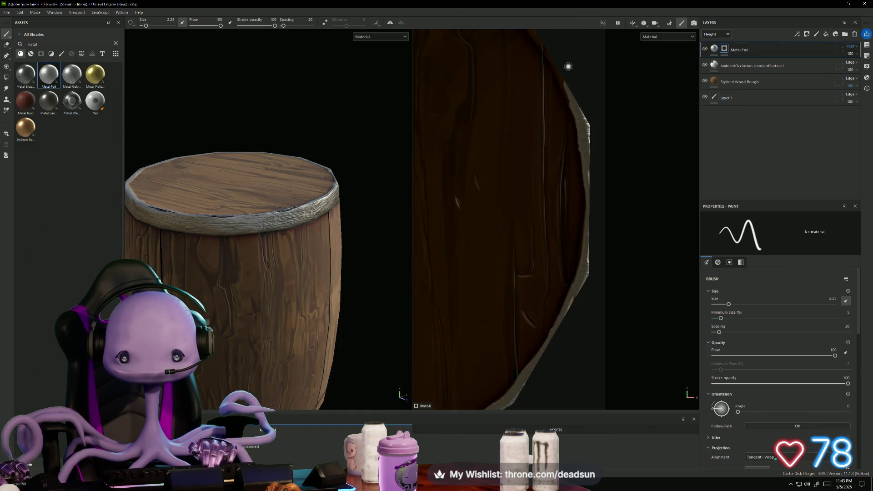
{"action": "middle_click_drag", "start_coordinate": [567, 67], "coordinate": [636, 194]}
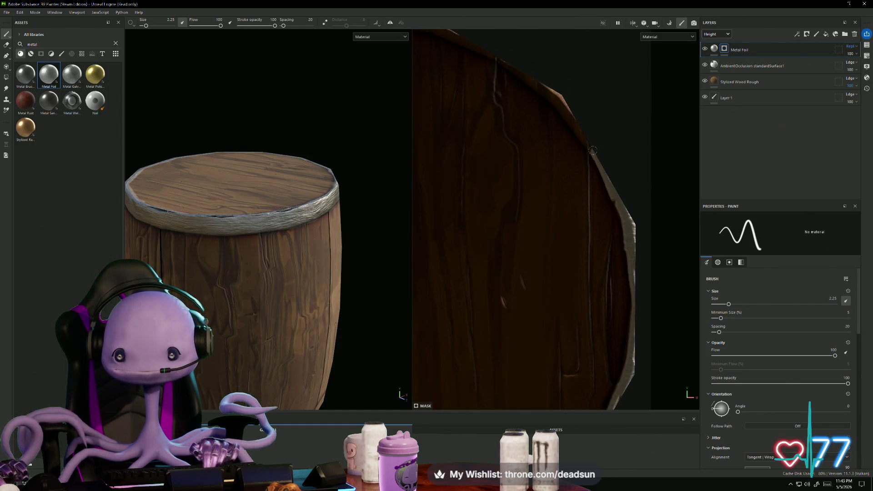
{"action": "left_click_drag", "start_coordinate": [555, 97], "coordinate": [601, 169]}
{"action": "left_click_drag", "start_coordinate": [622, 215], "coordinate": [554, 98]}
{"action": "middle_click_drag", "start_coordinate": [584, 118], "coordinate": [693, 226]}
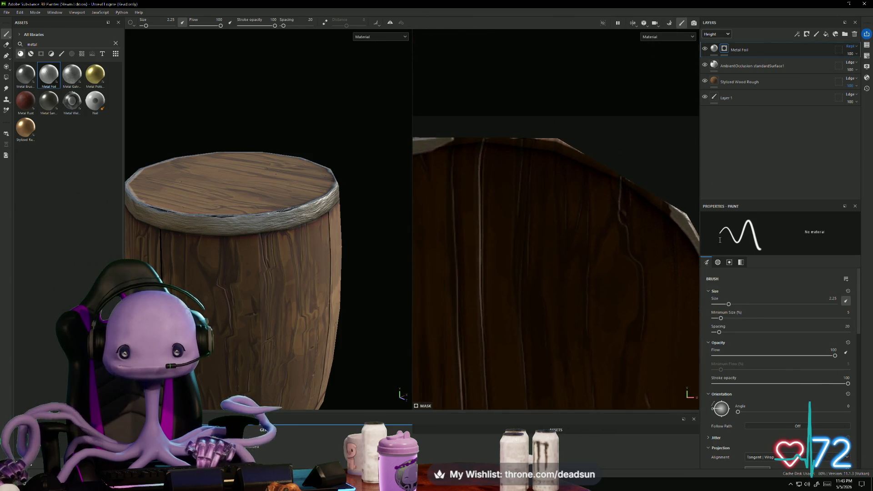
{"action": "mouse_move", "coordinate": [625, 176]}
{"action": "left_mouse_down"}
{"action": "mouse_move", "coordinate": [664, 203]}
{"action": "mouse_move", "coordinate": [624, 175]}
{"action": "mouse_move", "coordinate": [528, 142]}
{"action": "mouse_move", "coordinate": [446, 144]}
{"action": "left_mouse_up"}
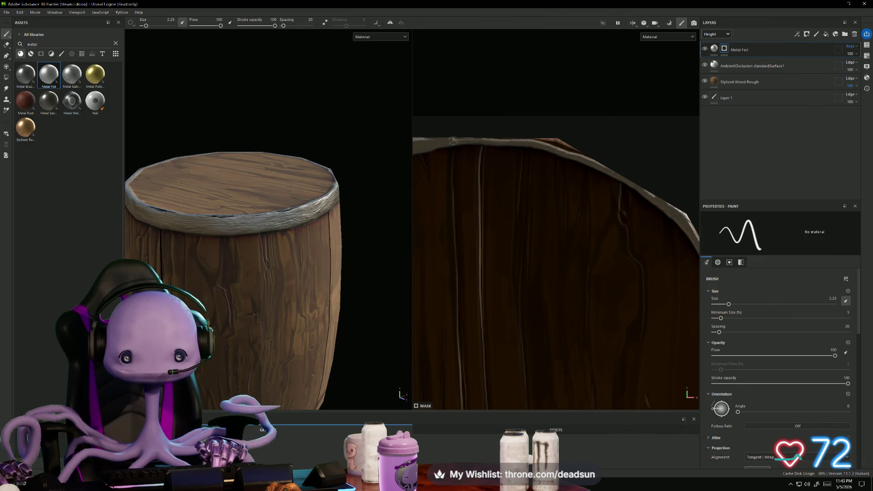
{"action": "mouse_move", "coordinate": [507, 143]}
{"action": "left_mouse_down"}
{"action": "mouse_move", "coordinate": [568, 145]}
{"action": "mouse_move", "coordinate": [538, 138]}
{"action": "left_mouse_up"}
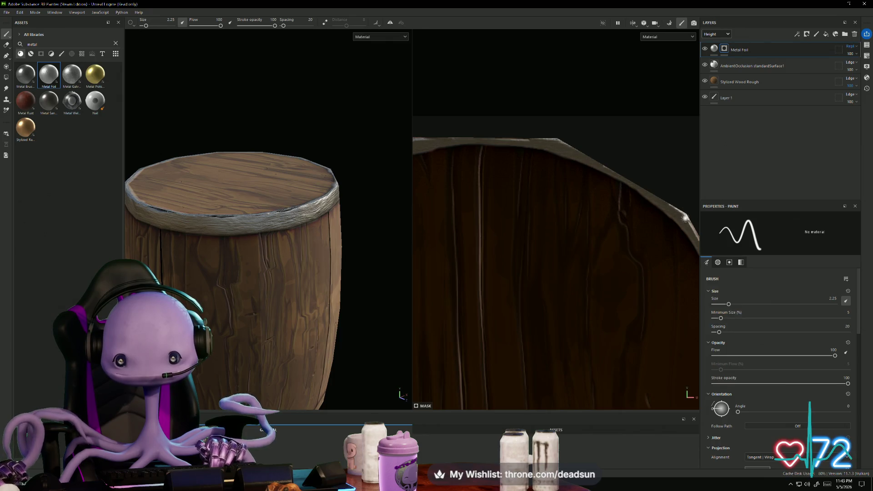
Step: Frame the lid and plank strip in view and raise the brush size to 6.09
{"action": "mouse_move", "coordinate": [282, 255]}
{"action": "left_mouse_down", "text": "alt"}
{"action": "mouse_move", "coordinate": [337, 284]}
{"action": "mouse_move", "coordinate": [365, 203]}
{"action": "left_mouse_up", "text": "alt"}
{"action": "scroll", "coordinate": [564, 309], "scroll_direction": "down", "scroll_amount": 3}
{"action": "mouse_move", "coordinate": [557, 314]}
{"action": "middle_mouse_down"}
{"action": "mouse_move", "coordinate": [551, 238]}
{"action": "mouse_move", "coordinate": [572, 223]}
{"action": "mouse_move", "coordinate": [572, 155]}
{"action": "mouse_move", "coordinate": [551, 219]}
{"action": "middle_mouse_up"}
{"action": "scroll", "coordinate": [544, 257], "scroll_direction": "down", "scroll_amount": 2}
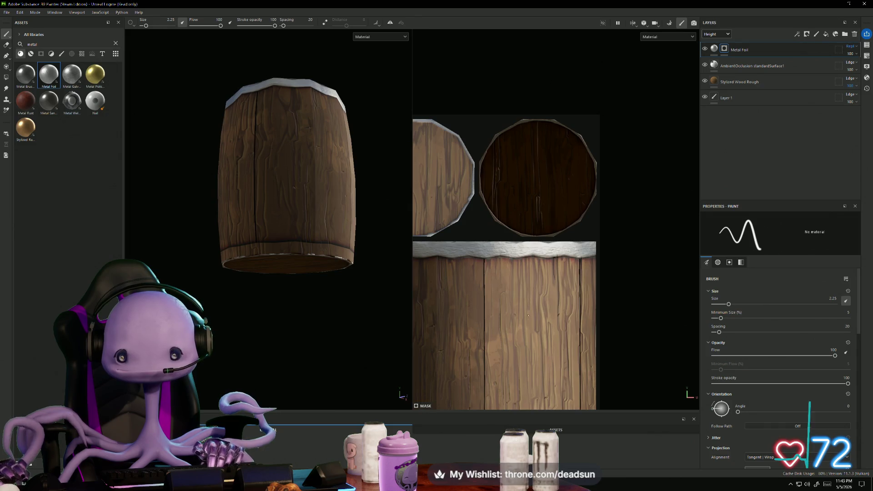
{"action": "scroll", "coordinate": [543, 257], "scroll_direction": "up", "scroll_amount": 5}
{"action": "scroll", "coordinate": [595, 164], "scroll_direction": "down", "scroll_amount": 2}
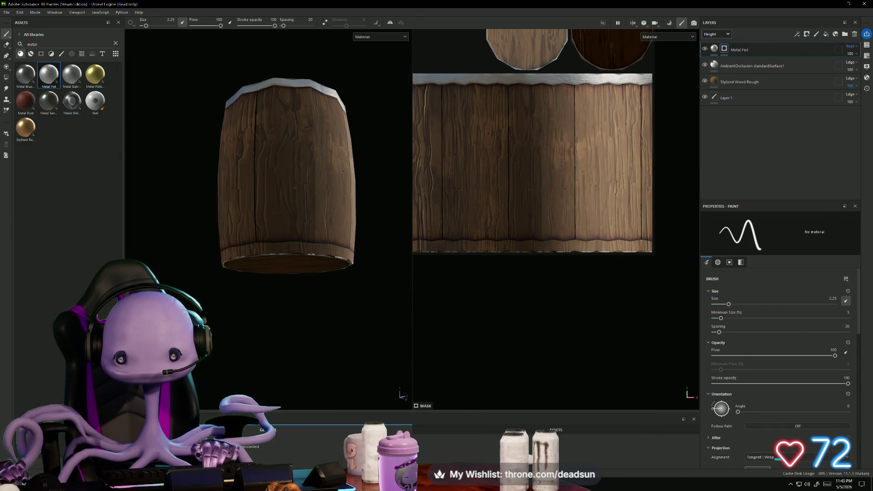
{"action": "middle_click_drag", "start_coordinate": [522, 297], "coordinate": [544, 334]}
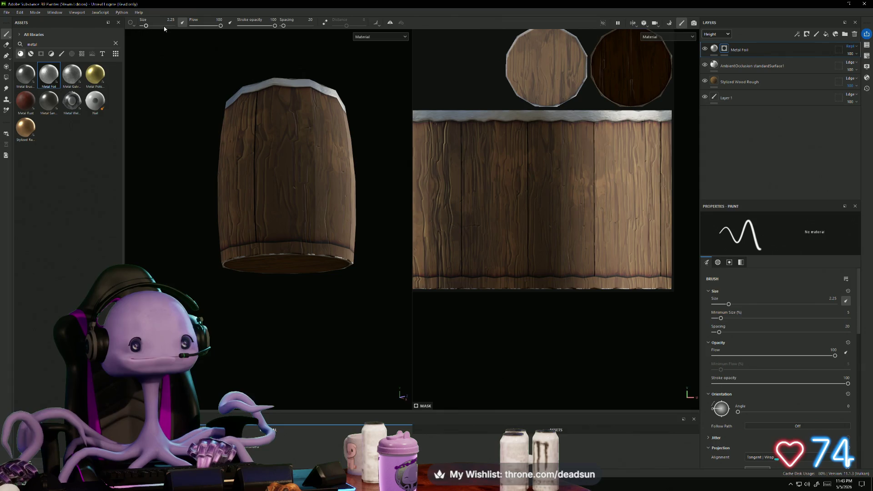
{"action": "left_click_drag", "start_coordinate": [147, 27], "coordinate": [149, 27]}
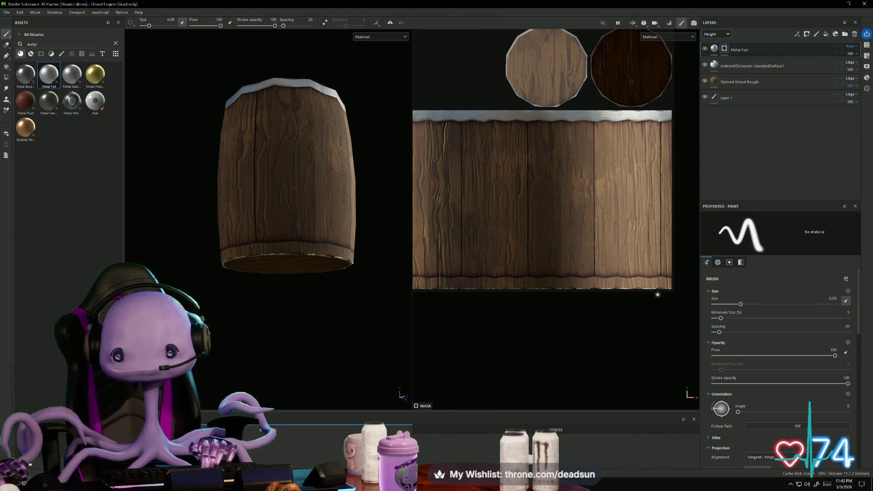
Step: Paint a foil band along the full bottom edge of the plank strip
{"action": "mouse_move", "coordinate": [668, 281]}
{"action": "left_mouse_down"}
{"action": "mouse_move", "coordinate": [496, 279]}
{"action": "mouse_move", "coordinate": [465, 281]}
{"action": "mouse_move", "coordinate": [464, 290]}
{"action": "left_mouse_up"}
{"action": "scroll", "coordinate": [464, 289], "scroll_direction": "down", "scroll_amount": 3}
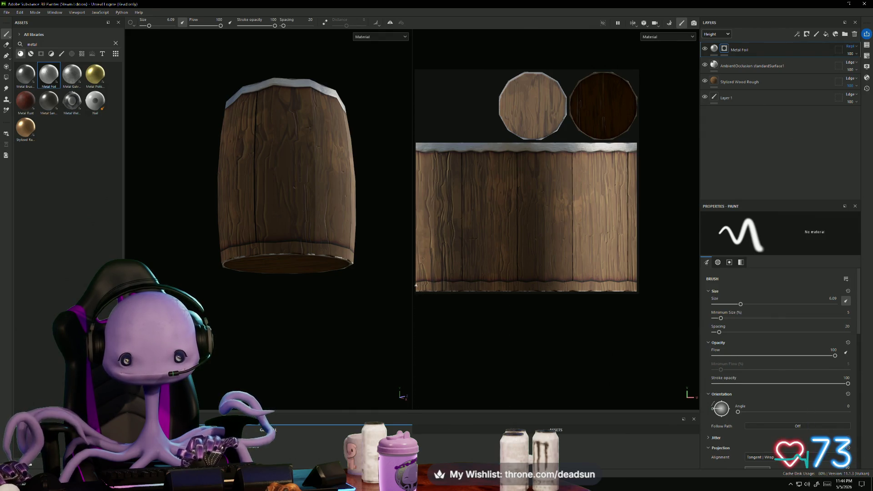
{"action": "left_click_drag", "start_coordinate": [441, 288], "coordinate": [632, 287]}
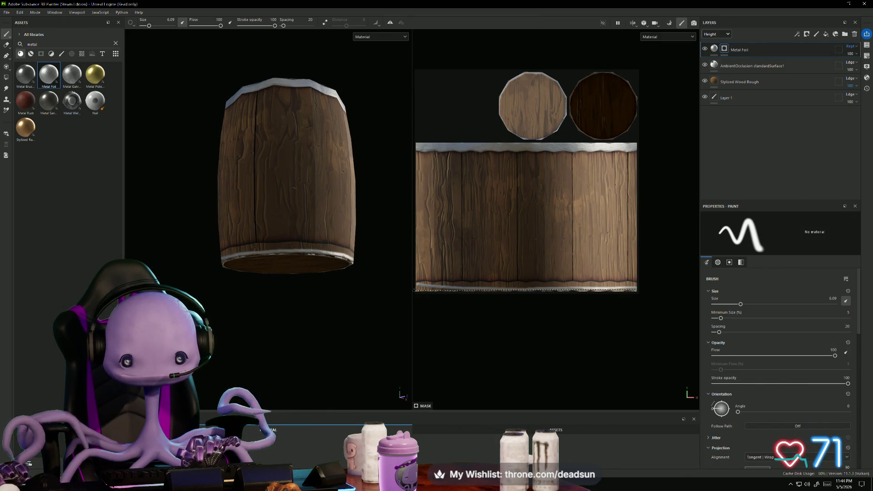
{"action": "left_click_drag", "start_coordinate": [415, 290], "coordinate": [489, 291]}
{"action": "mouse_move", "coordinate": [403, 289]}
{"action": "left_mouse_down"}
{"action": "mouse_move", "coordinate": [496, 291]}
{"action": "mouse_move", "coordinate": [485, 293]}
{"action": "left_mouse_up"}
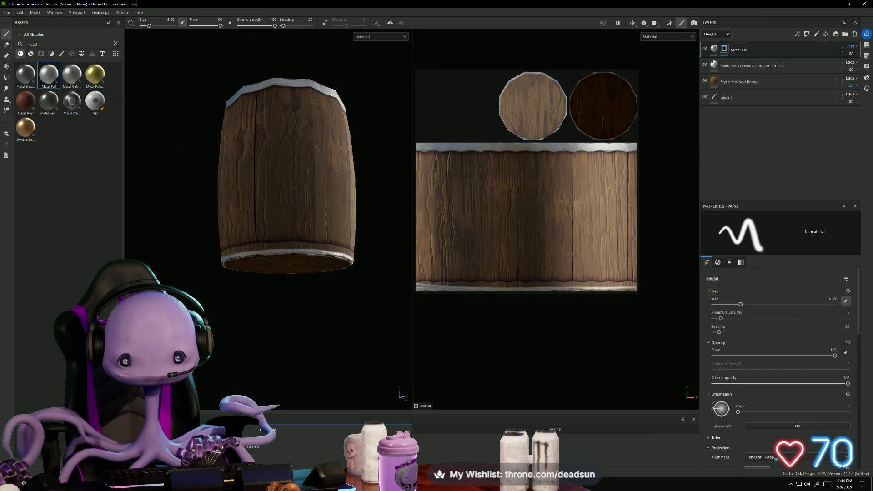
{"action": "scroll", "coordinate": [647, 305], "scroll_direction": "up", "scroll_amount": 2}
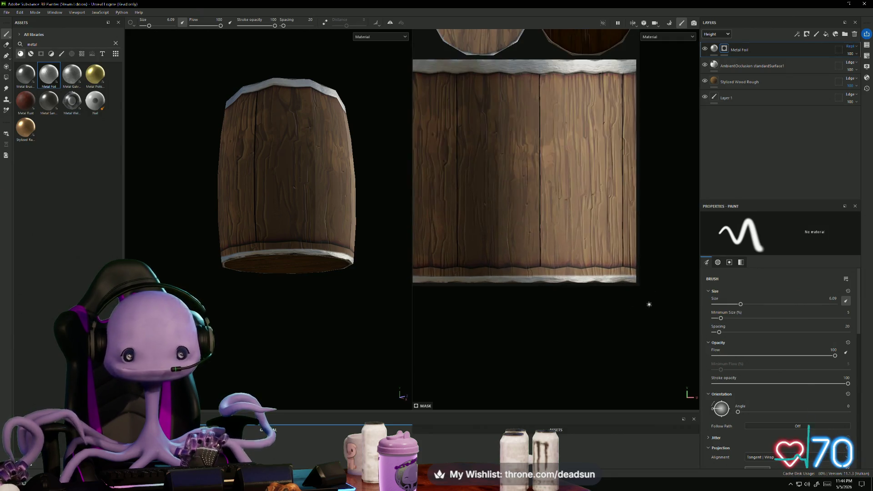
Step: Paint the metal foil band along the planks' bottom edge in the 2D view, filling gaps
{"action": "scroll", "coordinate": [636, 295], "scroll_direction": "up", "scroll_amount": 2}
{"action": "mouse_move", "coordinate": [624, 249]}
{"action": "left_mouse_down"}
{"action": "mouse_move", "coordinate": [612, 250]}
{"action": "mouse_move", "coordinate": [641, 249]}
{"action": "mouse_move", "coordinate": [587, 247]}
{"action": "mouse_move", "coordinate": [576, 251]}
{"action": "mouse_move", "coordinate": [576, 266]}
{"action": "left_mouse_up"}
{"action": "mouse_move", "coordinate": [587, 272]}
{"action": "middle_mouse_down"}
{"action": "mouse_move", "coordinate": [645, 286]}
{"action": "mouse_move", "coordinate": [635, 286]}
{"action": "middle_mouse_up"}
{"action": "left_click_drag", "start_coordinate": [636, 254], "coordinate": [557, 266]}
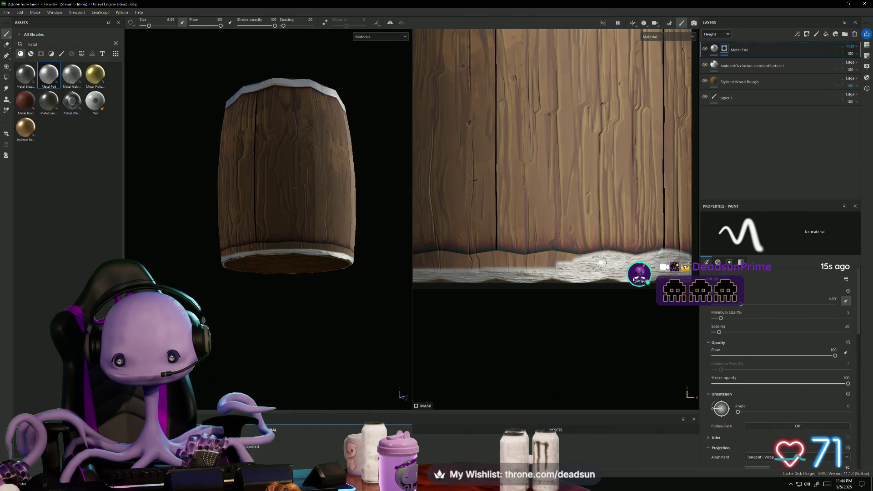
{"action": "mouse_move", "coordinate": [564, 258]}
{"action": "left_mouse_down"}
{"action": "mouse_move", "coordinate": [516, 260]}
{"action": "mouse_move", "coordinate": [539, 265]}
{"action": "left_mouse_up"}
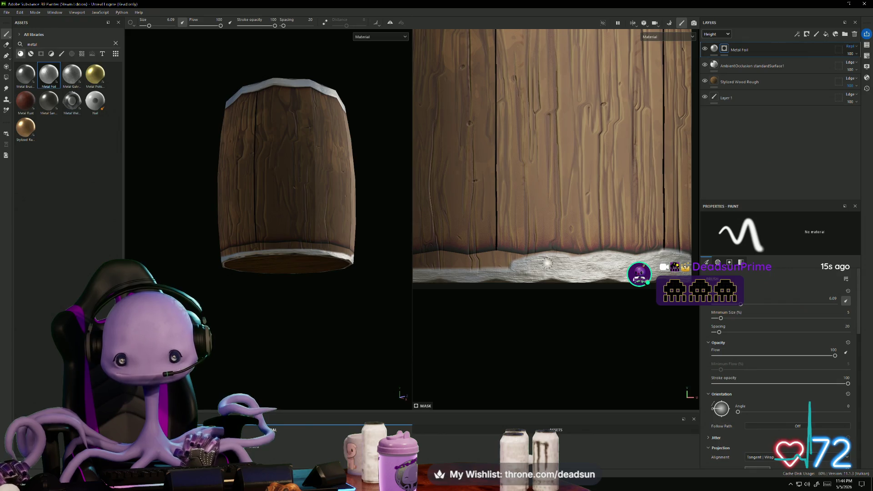
{"action": "mouse_move", "coordinate": [502, 259]}
{"action": "left_mouse_down"}
{"action": "mouse_move", "coordinate": [486, 259]}
{"action": "mouse_move", "coordinate": [499, 266]}
{"action": "left_mouse_up"}
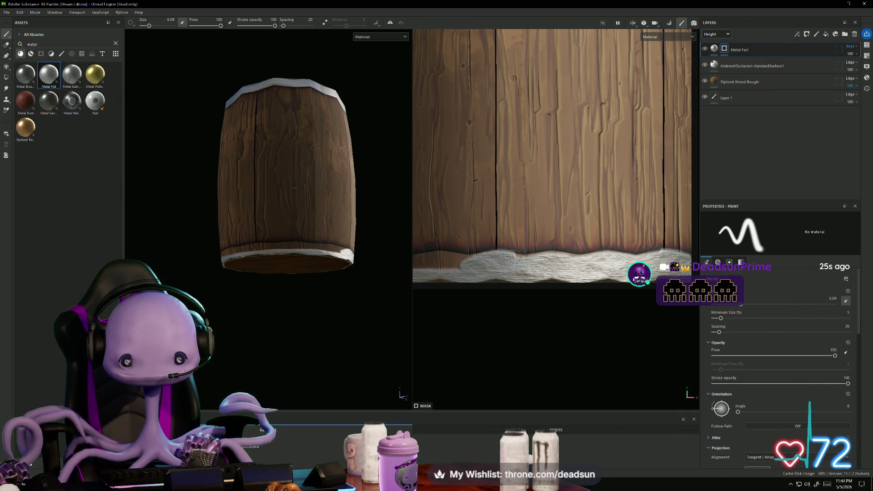
{"action": "middle_click_drag", "start_coordinate": [621, 257], "coordinate": [574, 270]}
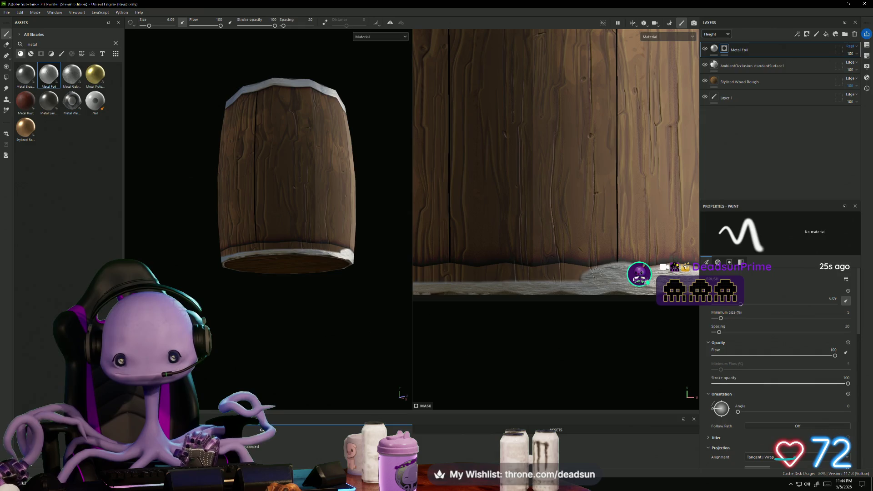
{"action": "mouse_move", "coordinate": [573, 270]}
{"action": "left_mouse_down"}
{"action": "mouse_move", "coordinate": [512, 276]}
{"action": "mouse_move", "coordinate": [596, 280]}
{"action": "left_mouse_up"}
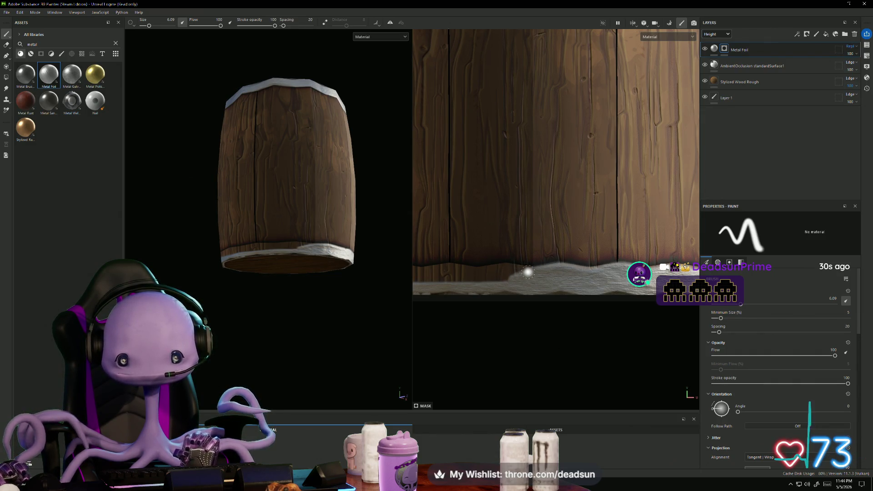
{"action": "mouse_move", "coordinate": [498, 269]}
{"action": "left_mouse_down"}
{"action": "mouse_move", "coordinate": [468, 276]}
{"action": "mouse_move", "coordinate": [507, 282]}
{"action": "left_mouse_up"}
{"action": "middle_click_drag", "start_coordinate": [496, 286], "coordinate": [608, 298]}
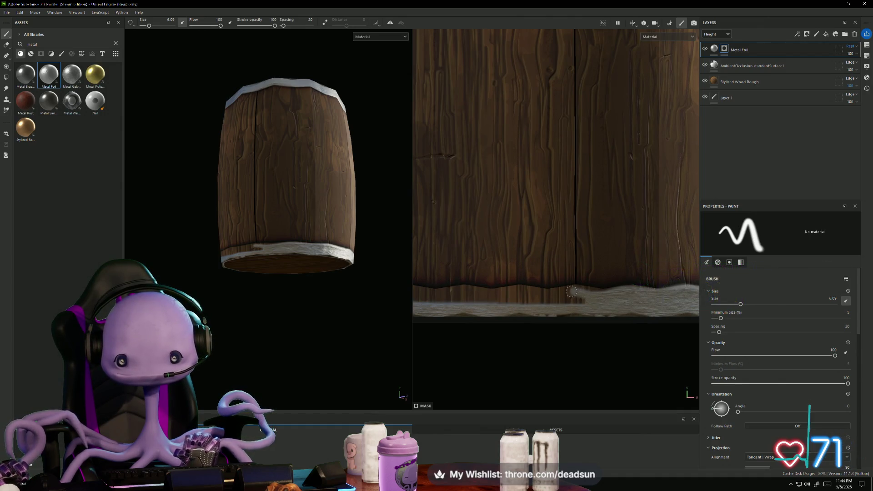
{"action": "mouse_move", "coordinate": [574, 291]}
{"action": "left_mouse_down"}
{"action": "mouse_move", "coordinate": [532, 300]}
{"action": "mouse_move", "coordinate": [574, 303]}
{"action": "left_mouse_up"}
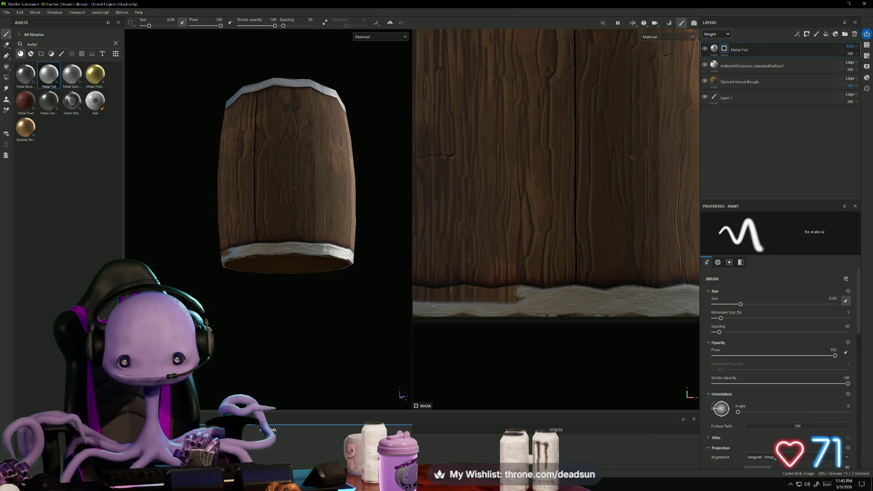
{"action": "left_click_drag", "start_coordinate": [503, 294], "coordinate": [525, 302]}
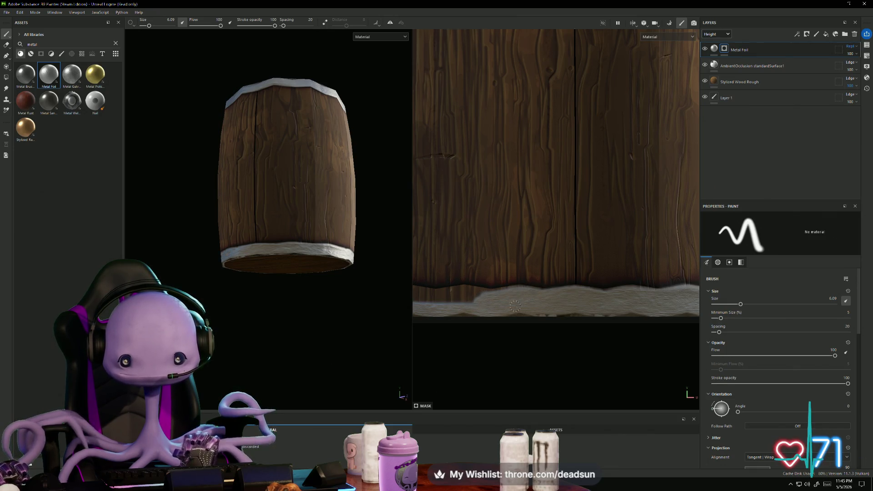
Step: Touch up darker patches and even out the top edge of the bottom foil strip
{"action": "scroll", "coordinate": [655, 306], "scroll_direction": "up", "scroll_amount": 2}
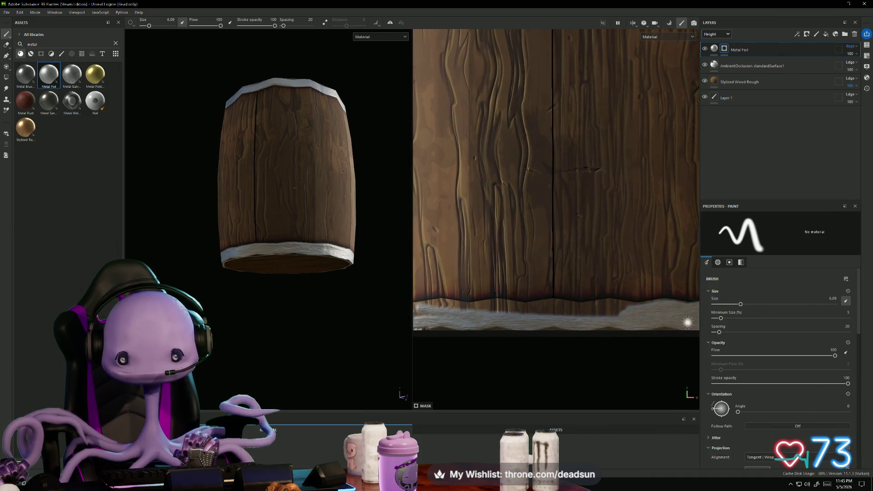
{"action": "mouse_move", "coordinate": [623, 312]}
{"action": "left_mouse_down"}
{"action": "mouse_move", "coordinate": [629, 307]}
{"action": "mouse_move", "coordinate": [563, 318]}
{"action": "left_mouse_up"}
{"action": "middle_click_drag", "start_coordinate": [603, 310], "coordinate": [643, 306]}
{"action": "mouse_move", "coordinate": [643, 307]}
{"action": "left_mouse_down"}
{"action": "mouse_move", "coordinate": [576, 309]}
{"action": "mouse_move", "coordinate": [647, 313]}
{"action": "left_mouse_up"}
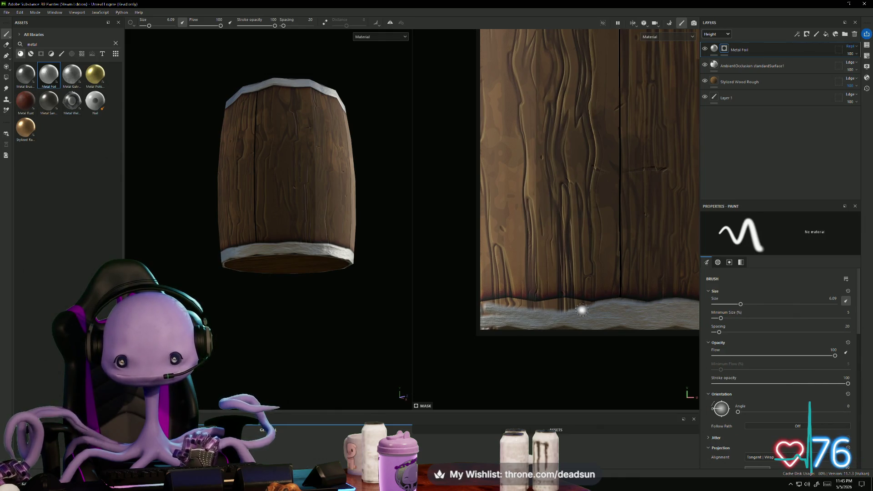
{"action": "left_click_drag", "start_coordinate": [565, 305], "coordinate": [533, 304]}
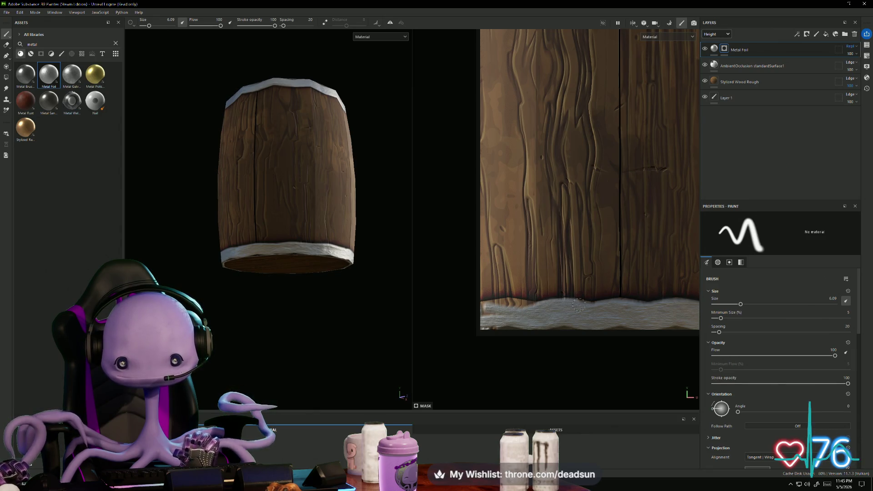
{"action": "left_click_drag", "start_coordinate": [533, 307], "coordinate": [504, 302]}
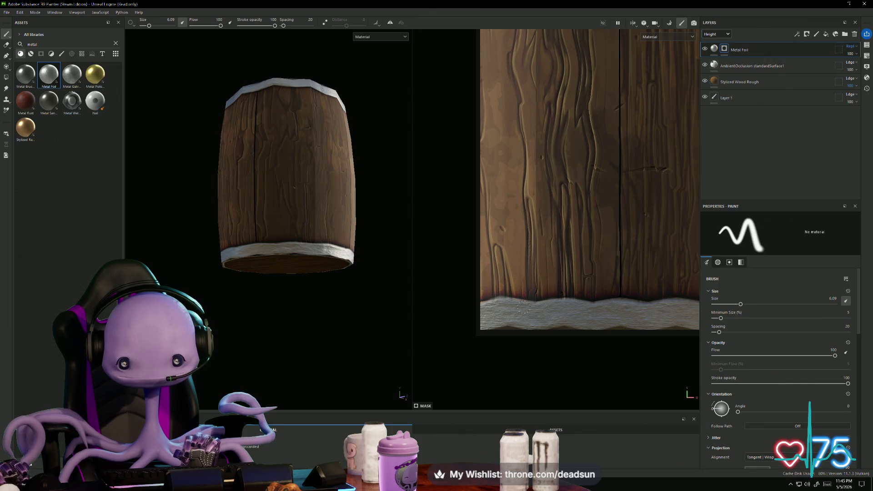
Step: Re-frame the barrel and orbit to a side view to check the bottom rim
{"action": "key", "text": "f"}
{"action": "mouse_move", "coordinate": [300, 272]}
{"action": "left_mouse_down", "text": "alt"}
{"action": "mouse_move", "coordinate": [263, 359]}
{"action": "mouse_move", "coordinate": [323, 275]}
{"action": "mouse_move", "coordinate": [285, 355]}
{"action": "mouse_move", "coordinate": [277, 340]}
{"action": "left_mouse_up", "text": "alt"}
{"action": "scroll", "coordinate": [277, 342], "scroll_direction": "down", "scroll_amount": 5}
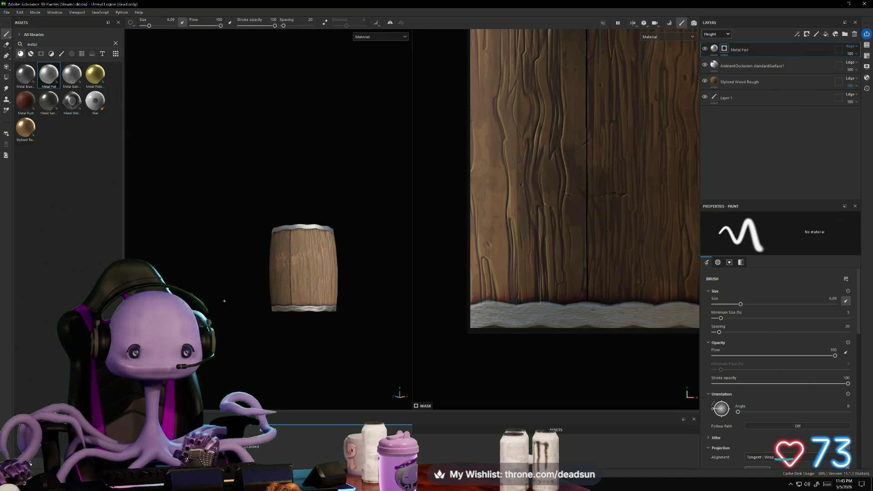
{"action": "scroll", "coordinate": [289, 373], "scroll_direction": "up", "scroll_amount": 8}
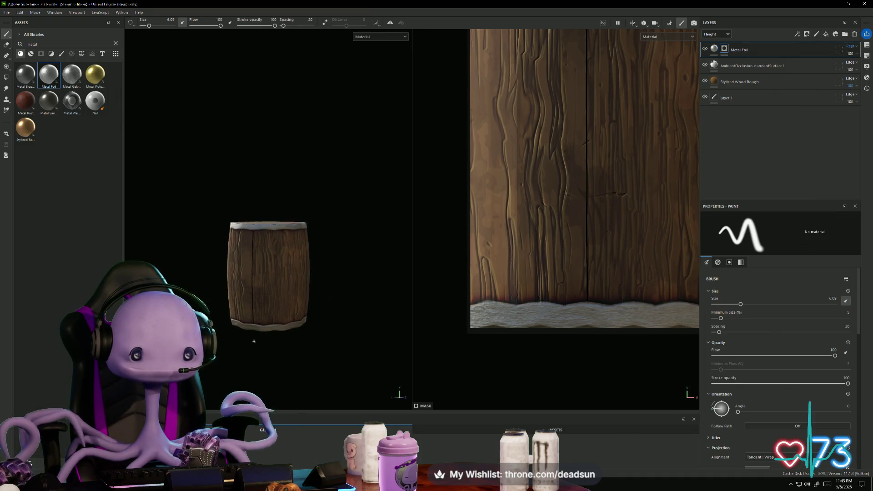
{"action": "mouse_move", "coordinate": [288, 373]}
{"action": "left_mouse_down", "text": "alt"}
{"action": "mouse_move", "coordinate": [275, 384]}
{"action": "mouse_move", "coordinate": [339, 333]}
{"action": "mouse_move", "coordinate": [309, 359]}
{"action": "left_mouse_up", "text": "alt"}
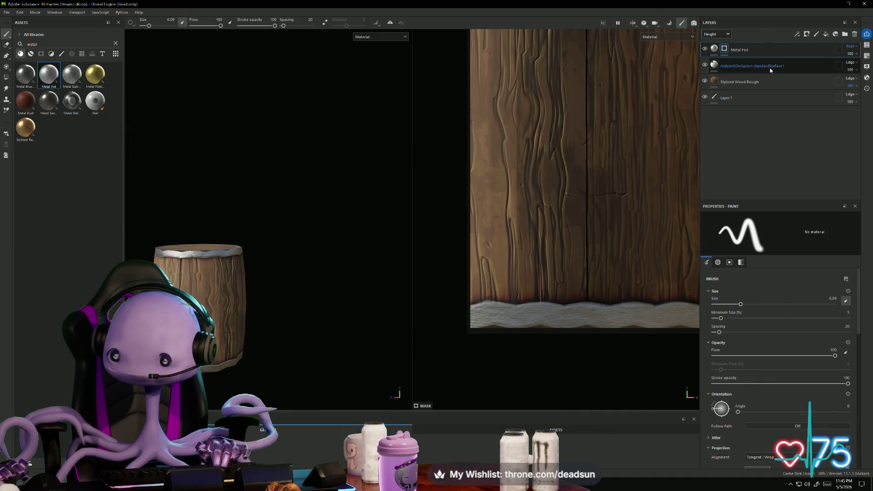
Step: Duplicate the AmbientOcclusion layer
{"action": "right_click", "coordinate": [796, 67]}
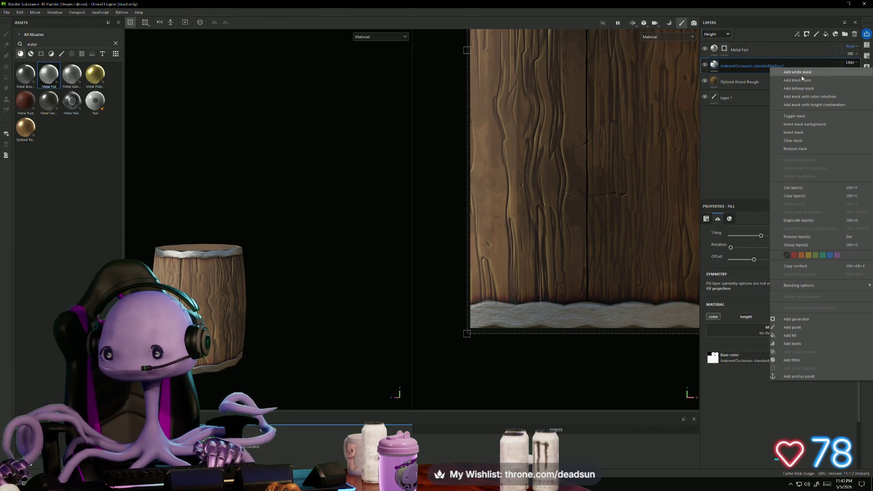
{"action": "left_click", "coordinate": [798, 220]}
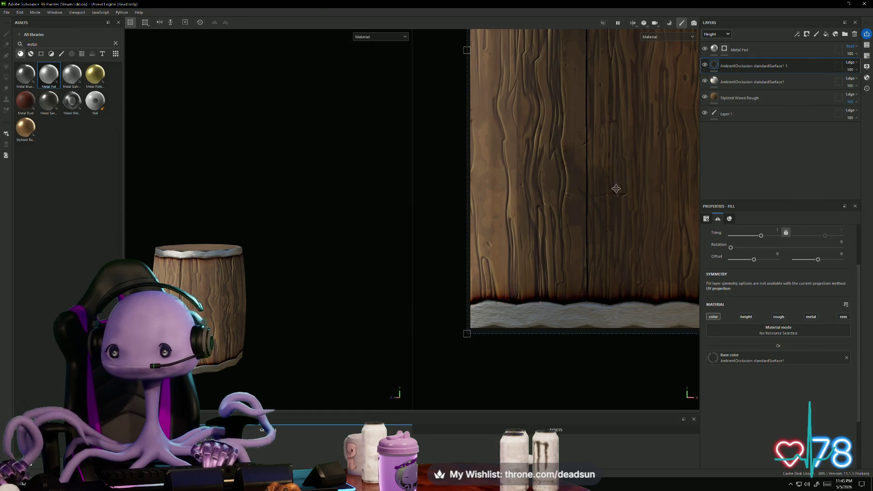
{"action": "scroll", "coordinate": [547, 206], "scroll_direction": "down", "scroll_amount": 3}
{"action": "mouse_move", "coordinate": [236, 309]}
{"action": "left_mouse_down", "text": "alt"}
{"action": "mouse_move", "coordinate": [228, 318]}
{"action": "mouse_move", "coordinate": [241, 327]}
{"action": "mouse_move", "coordinate": [207, 346]}
{"action": "mouse_move", "coordinate": [255, 321]}
{"action": "mouse_move", "coordinate": [228, 341]}
{"action": "mouse_move", "coordinate": [228, 377]}
{"action": "left_mouse_up", "text": "alt"}
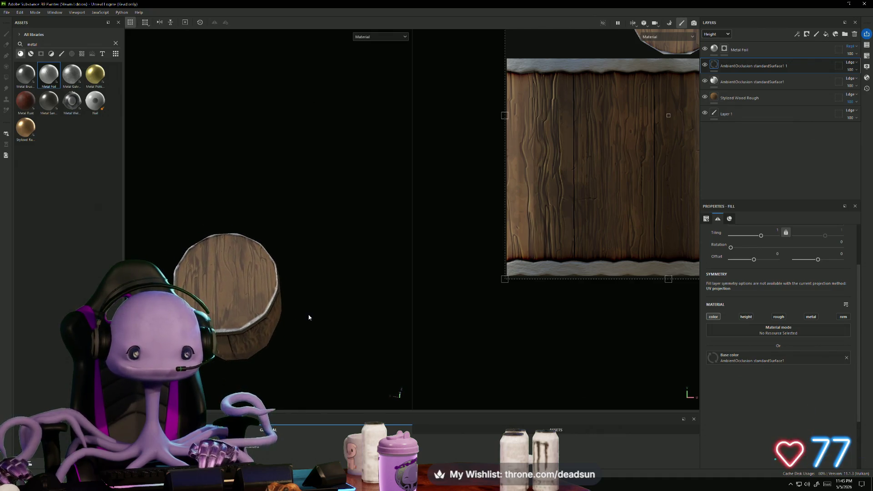
{"action": "scroll", "coordinate": [300, 332], "scroll_direction": "up", "scroll_amount": 3}
{"action": "mouse_move", "coordinate": [295, 348]}
{"action": "left_mouse_down", "text": "alt"}
{"action": "mouse_move", "coordinate": [288, 189]}
{"action": "mouse_move", "coordinate": [386, 233]}
{"action": "mouse_move", "coordinate": [315, 255]}
{"action": "mouse_move", "coordinate": [282, 311]}
{"action": "mouse_move", "coordinate": [336, 332]}
{"action": "mouse_move", "coordinate": [330, 341]}
{"action": "mouse_move", "coordinate": [277, 333]}
{"action": "left_mouse_up", "text": "alt"}
Step: Orbit the 3D view to look down on the barrel lid
{"action": "middle_click_drag", "start_coordinate": [277, 332], "coordinate": [331, 317], "text": "alt"}
{"action": "left_click", "coordinate": [362, 309]}
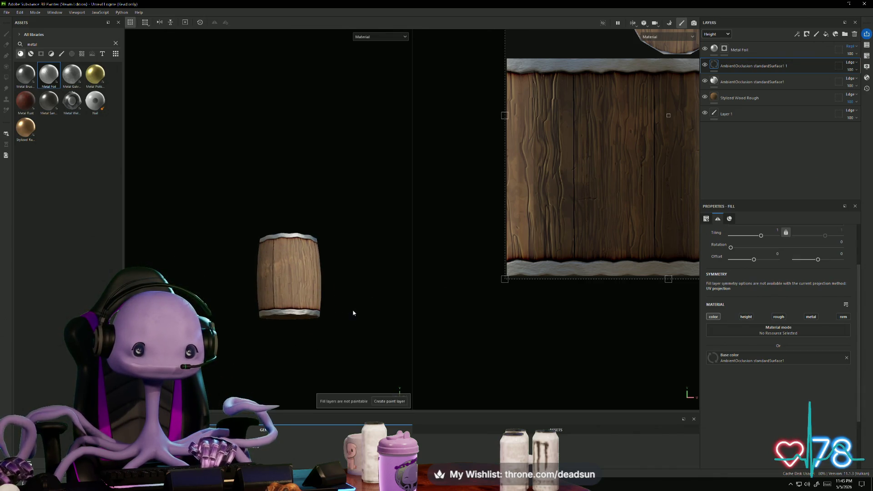
{"action": "mouse_move", "coordinate": [363, 297]}
{"action": "left_mouse_down", "text": "alt"}
{"action": "mouse_move", "coordinate": [294, 333]}
{"action": "mouse_move", "coordinate": [319, 337]}
{"action": "left_mouse_up", "text": "alt"}
{"action": "scroll", "coordinate": [334, 334], "scroll_direction": "up", "scroll_amount": 5}
{"action": "left_click_drag", "start_coordinate": [376, 277], "coordinate": [350, 335], "text": "alt"}
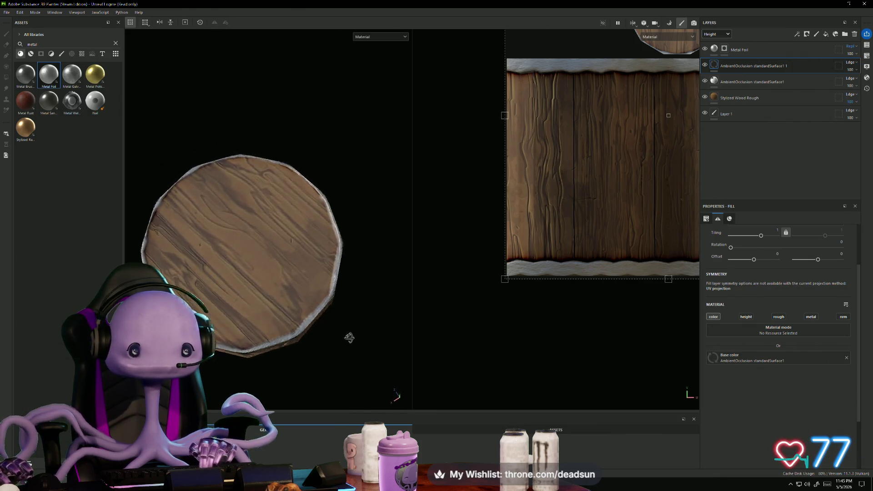
{"action": "middle_click_drag", "start_coordinate": [351, 335], "coordinate": [413, 331], "text": "alt"}
Step: Centre the lid in both views and add a new paint layer, Layer 2
{"action": "scroll", "coordinate": [472, 244], "scroll_direction": "down", "scroll_amount": 3}
{"action": "mouse_move", "coordinate": [472, 244]}
{"action": "middle_mouse_down", "text": "alt"}
{"action": "mouse_move", "coordinate": [554, 194]}
{"action": "mouse_move", "coordinate": [546, 125]}
{"action": "middle_mouse_up", "text": "alt"}
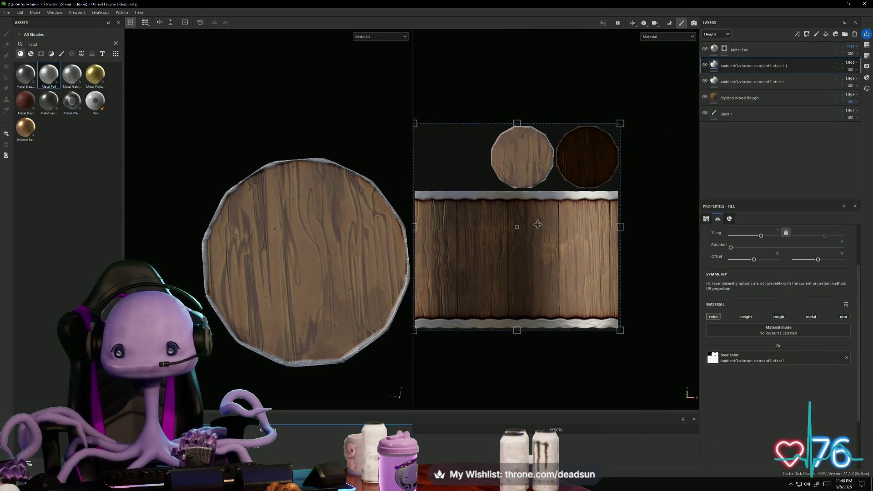
{"action": "scroll", "coordinate": [546, 125], "scroll_direction": "up", "scroll_amount": 6}
{"action": "mouse_move", "coordinate": [475, 250]}
{"action": "middle_mouse_down", "text": "alt"}
{"action": "mouse_move", "coordinate": [541, 203]}
{"action": "mouse_move", "coordinate": [537, 193]}
{"action": "mouse_move", "coordinate": [561, 191]}
{"action": "middle_mouse_up", "text": "alt"}
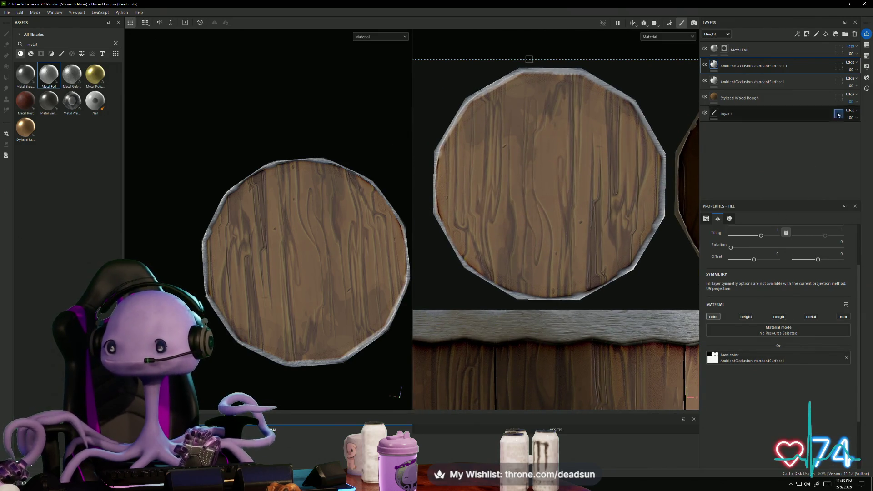
{"action": "left_click", "coordinate": [817, 33]}
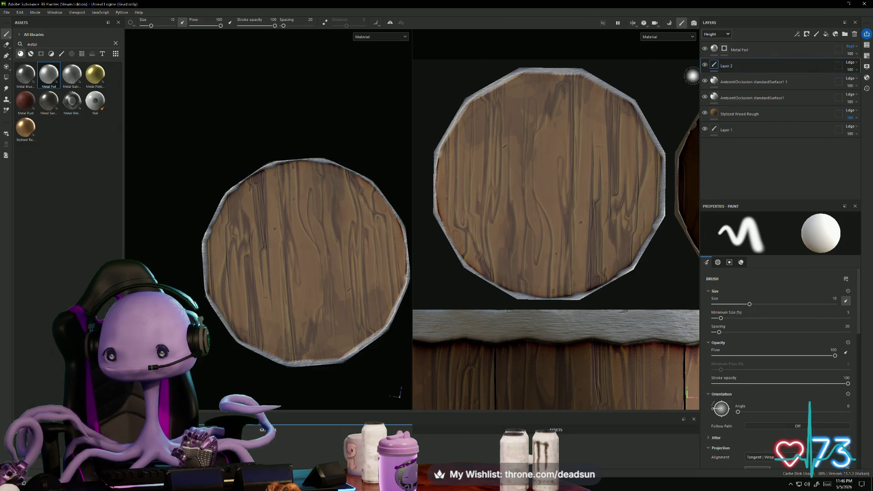
Step: Shrink the brush to size 0.1 on Layer 2 and rotate its angle
{"action": "left_click_drag", "start_coordinate": [749, 306], "coordinate": [712, 307]}
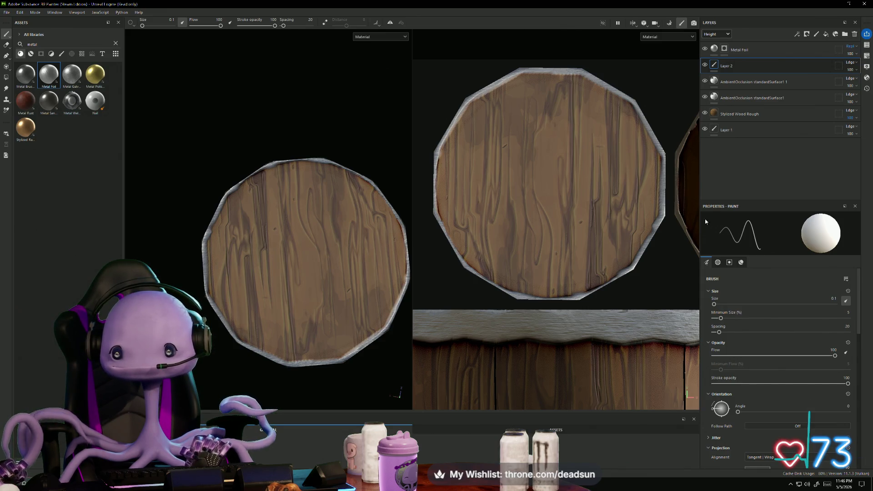
{"action": "left_click", "coordinate": [714, 66]}
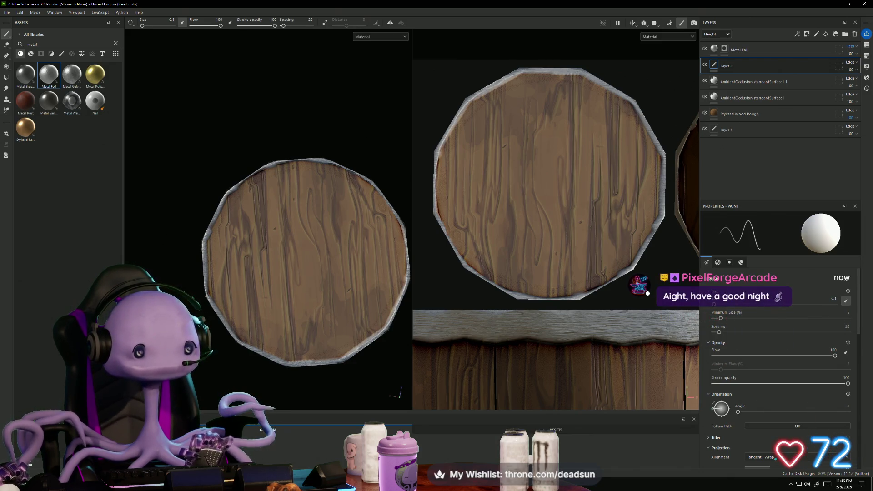
{"action": "left_click_drag", "start_coordinate": [550, 182], "coordinate": [530, 182], "text": "ctrl"}
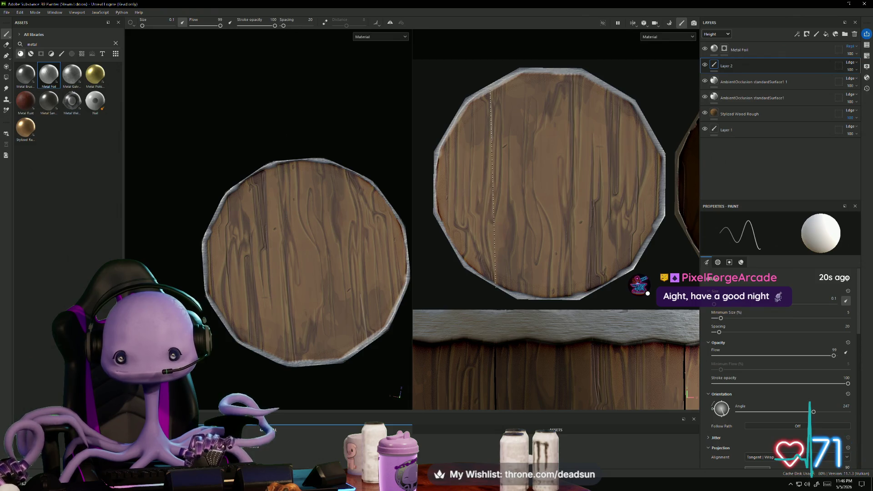
Step: Paint several thin light straight seam lines down the lid
{"action": "left_click", "coordinate": [495, 287], "text": "shift"}
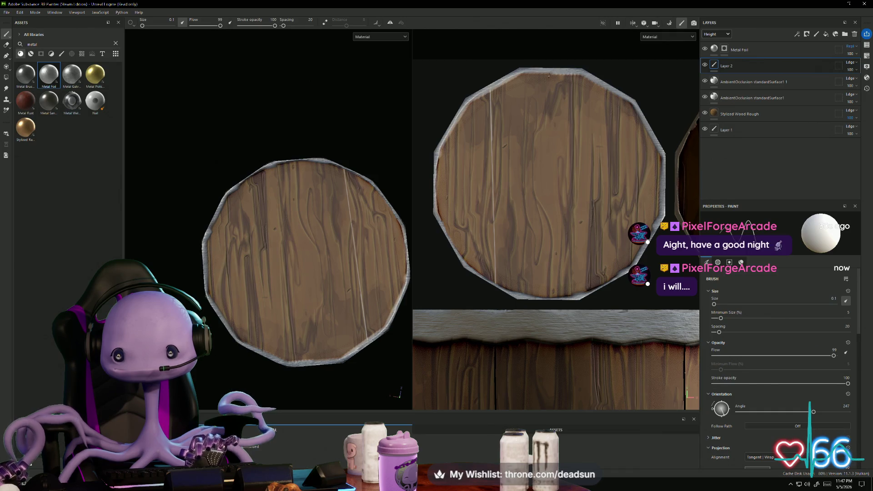
{"action": "left_click_drag", "start_coordinate": [552, 72], "coordinate": [552, 254]}
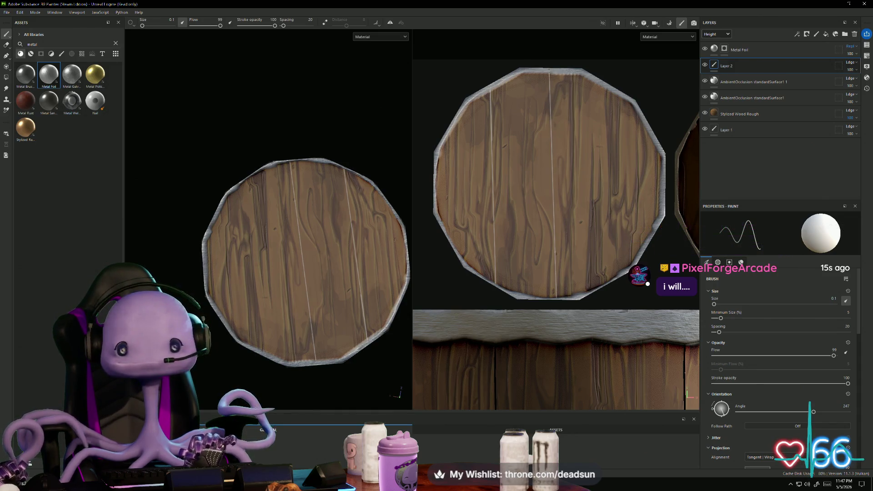
{"action": "key", "text": "shift"}
{"action": "left_click", "coordinate": [555, 296], "text": "shift"}
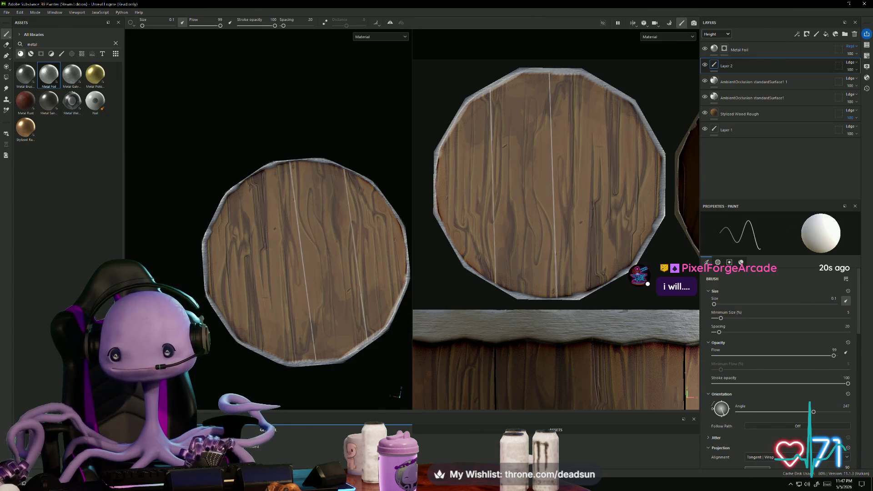
{"action": "key", "text": "shift"}
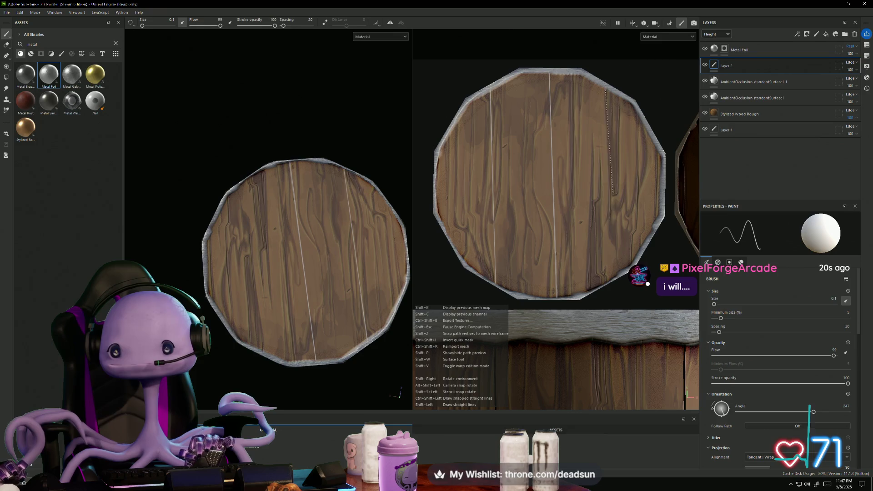
{"action": "left_click", "coordinate": [617, 270], "text": "shift"}
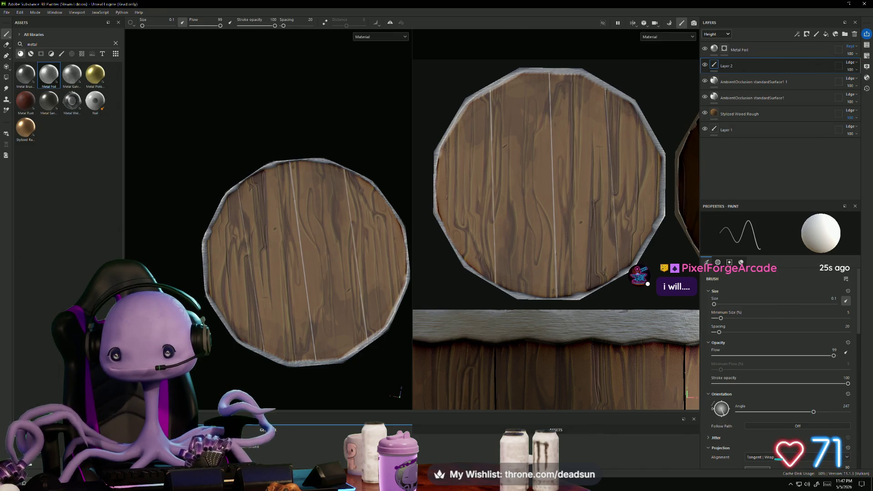
{"action": "key", "text": "shift"}
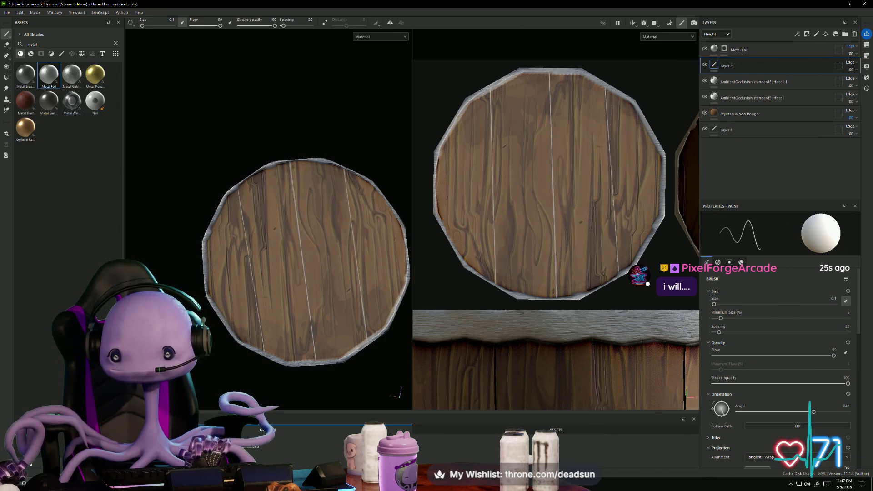
{"action": "left_click", "coordinate": [618, 280], "text": "shift"}
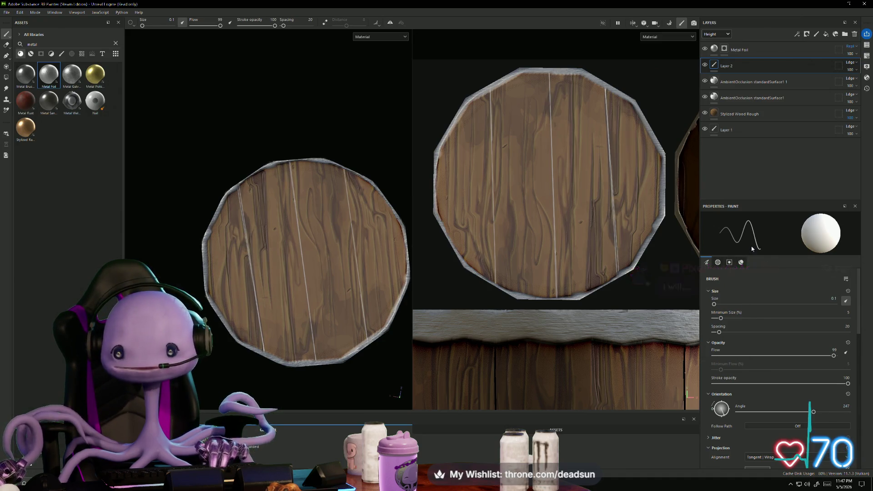
Step: Pan the texture view to the lid and zoom the 3D view out to the whole barrel
{"action": "mouse_move", "coordinate": [554, 182]}
{"action": "middle_mouse_down"}
{"action": "mouse_move", "coordinate": [382, 191]}
{"action": "mouse_move", "coordinate": [345, 184]}
{"action": "mouse_move", "coordinate": [376, 176]}
{"action": "middle_mouse_up"}
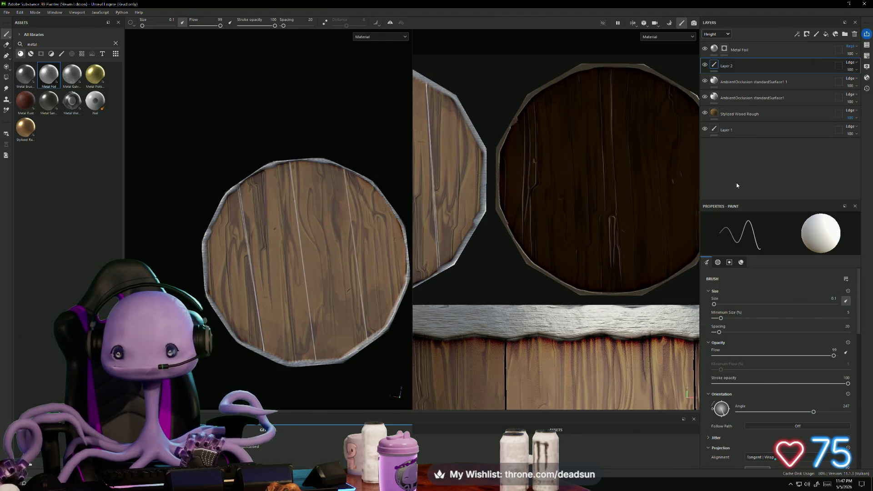
{"action": "scroll", "coordinate": [624, 216], "scroll_direction": "down", "scroll_amount": 5}
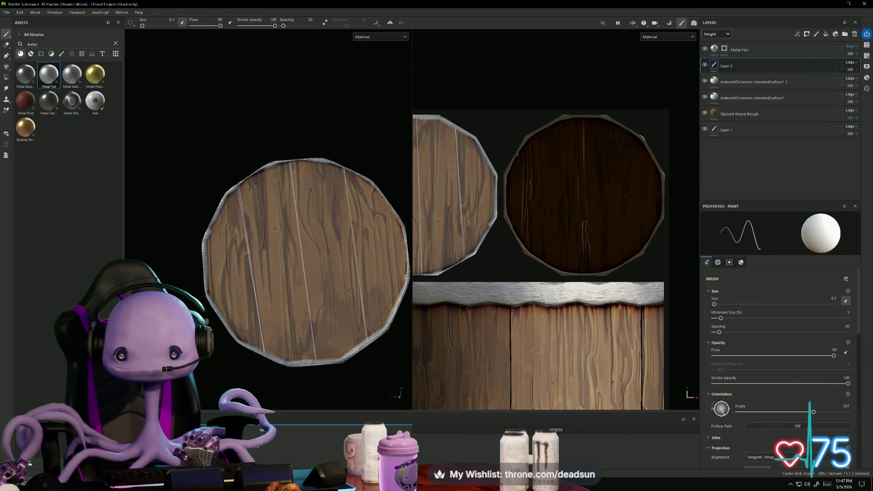
{"action": "left_click_drag", "start_coordinate": [361, 136], "coordinate": [361, 173], "text": "alt"}
{"action": "scroll", "coordinate": [321, 234], "scroll_direction": "down", "scroll_amount": 5}
{"action": "left_click_drag", "start_coordinate": [322, 234], "coordinate": [342, 318], "text": "alt"}
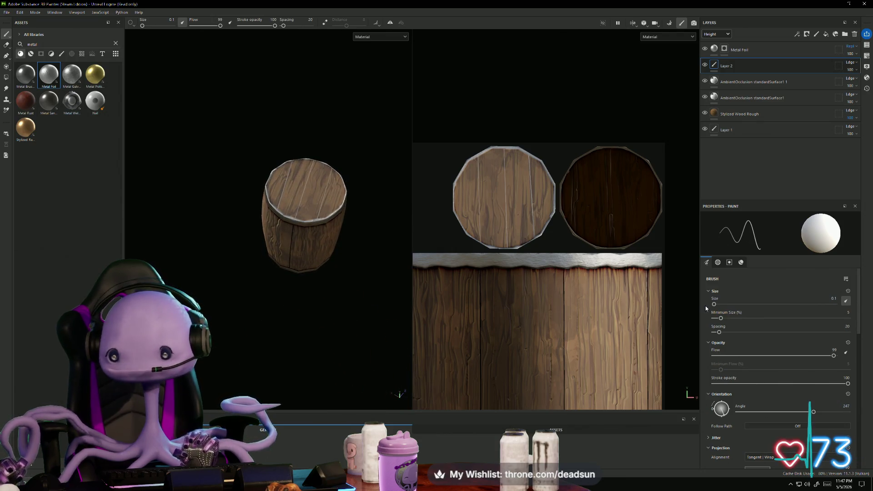
{"action": "scroll", "coordinate": [740, 372], "scroll_direction": "down", "scroll_amount": 10}
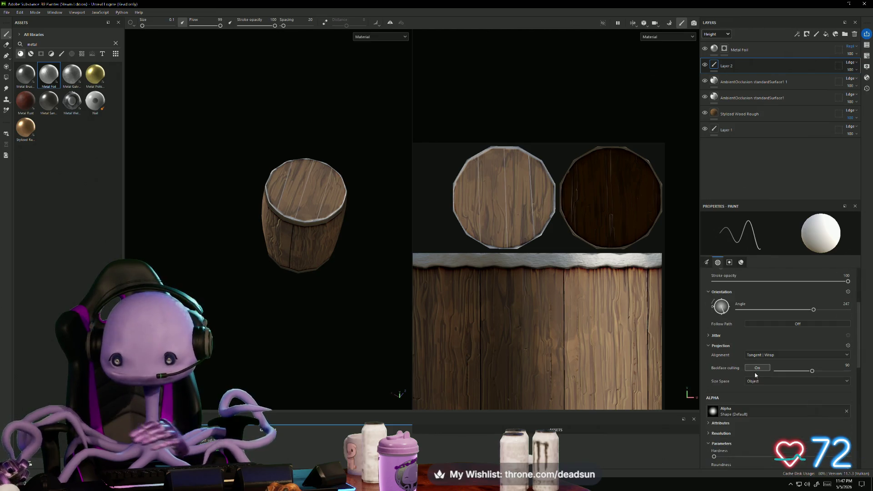
Step: Set the brush's Material base colour to black (000000)
{"action": "scroll", "coordinate": [748, 375], "scroll_direction": "up", "scroll_amount": 5}
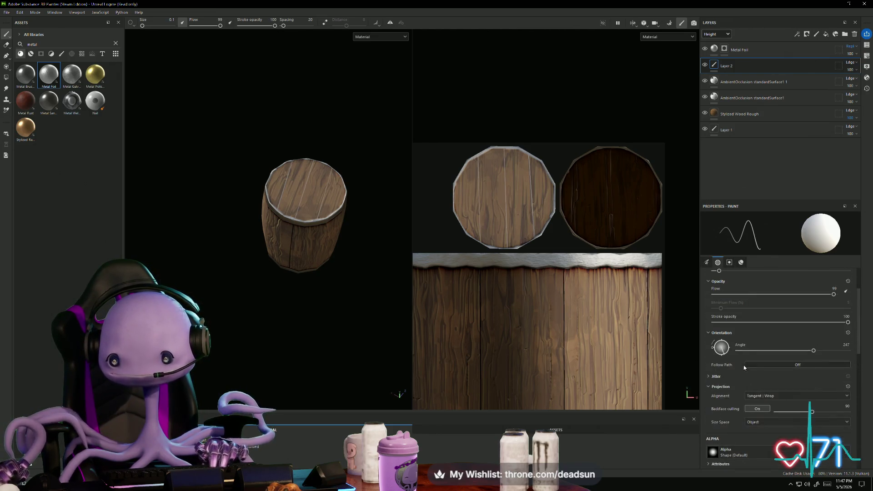
{"action": "scroll", "coordinate": [754, 317], "scroll_direction": "down", "scroll_amount": 3}
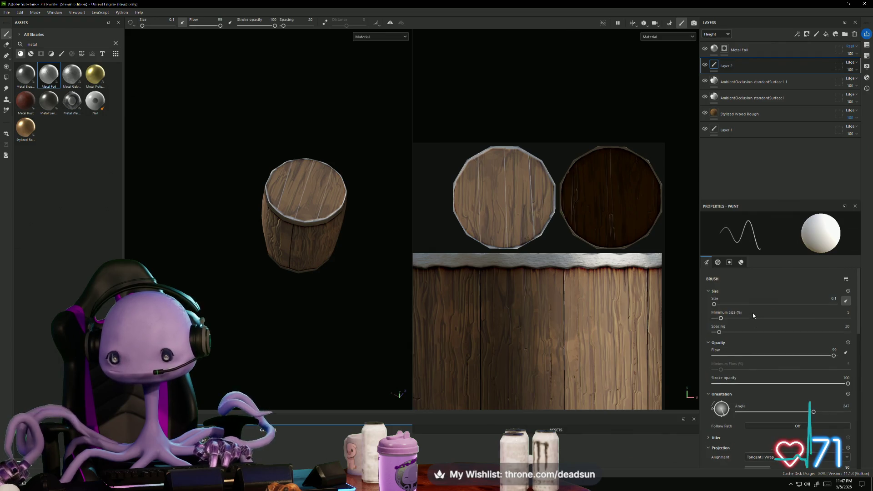
{"action": "scroll", "coordinate": [753, 316], "scroll_direction": "down", "scroll_amount": 8}
{"action": "left_click", "coordinate": [801, 379]}
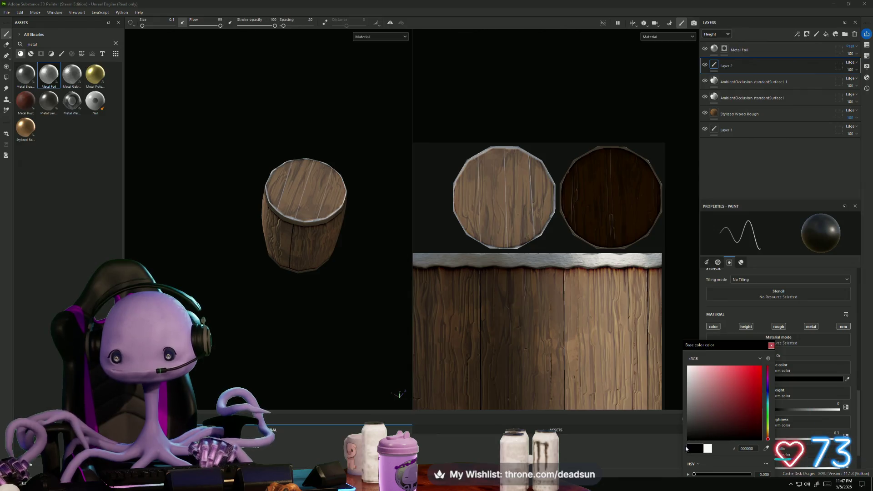
{"action": "left_click_drag", "start_coordinate": [727, 346], "coordinate": [724, 262]}
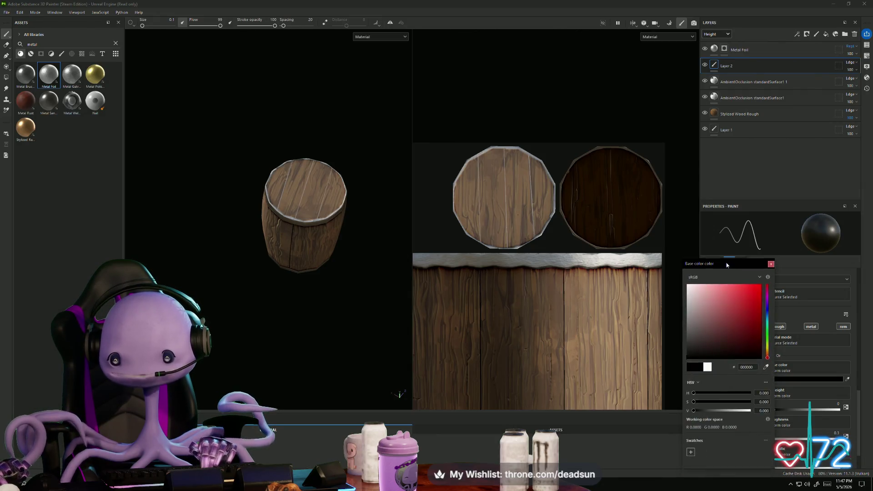
{"action": "left_click", "coordinate": [767, 262]}
{"action": "scroll", "coordinate": [493, 180], "scroll_direction": "up", "scroll_amount": 3}
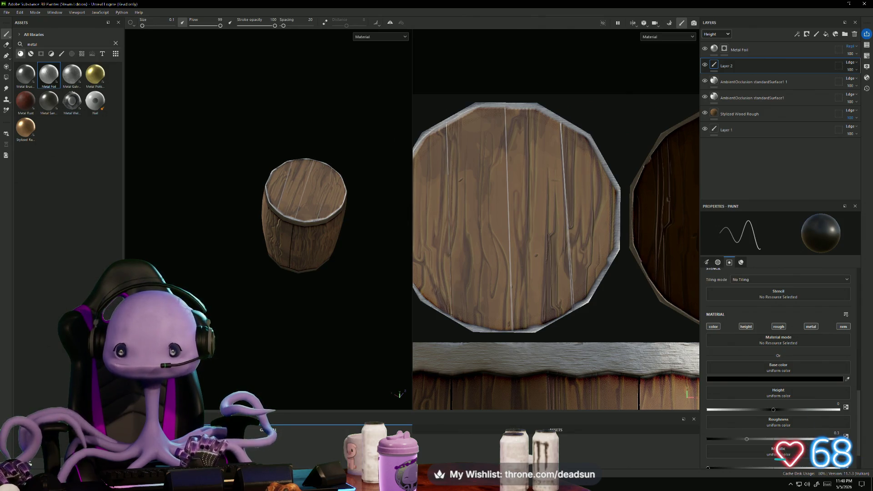
Step: Enlarge the brush to 0.73 and paint the first dark straight seams on the lid
{"action": "key", "text": "shift"}
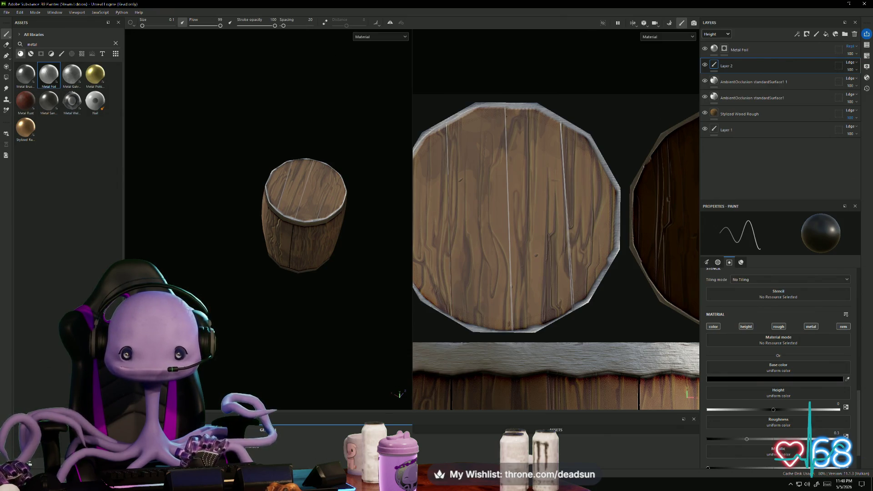
{"action": "key", "text": "shift"}
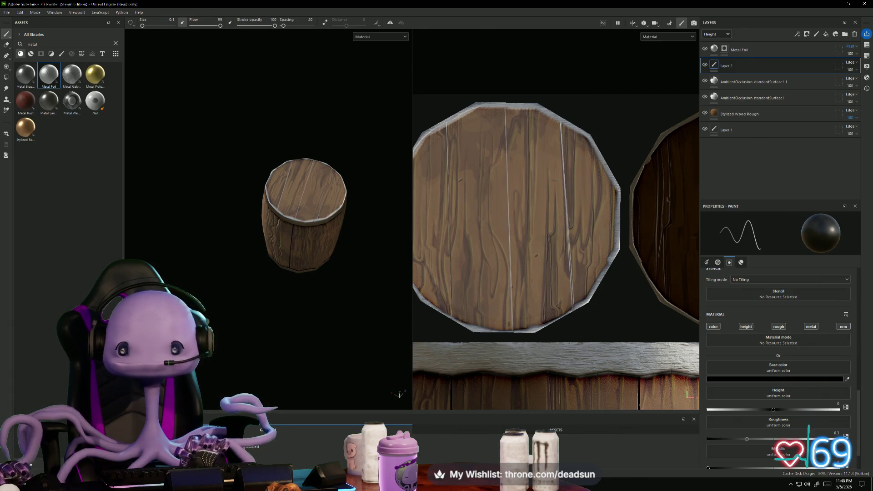
{"action": "left_click_drag", "start_coordinate": [146, 26], "coordinate": [146, 25]}
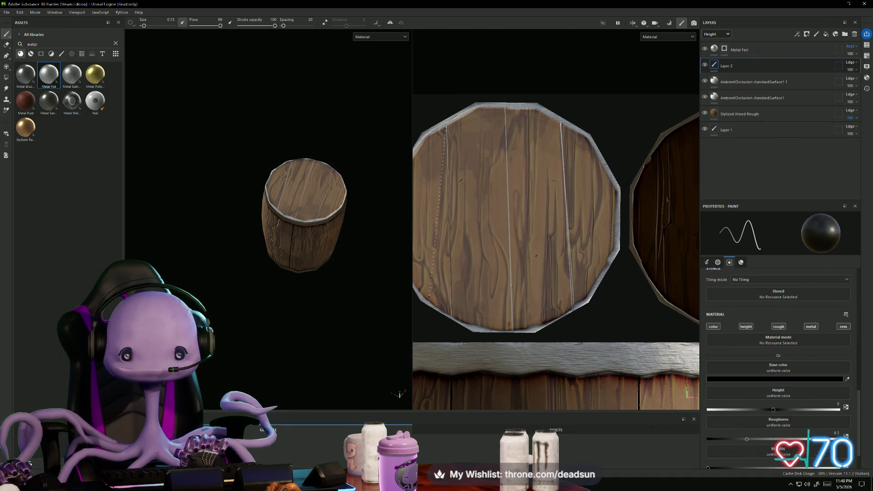
{"action": "left_click", "coordinate": [452, 316], "text": "shift"}
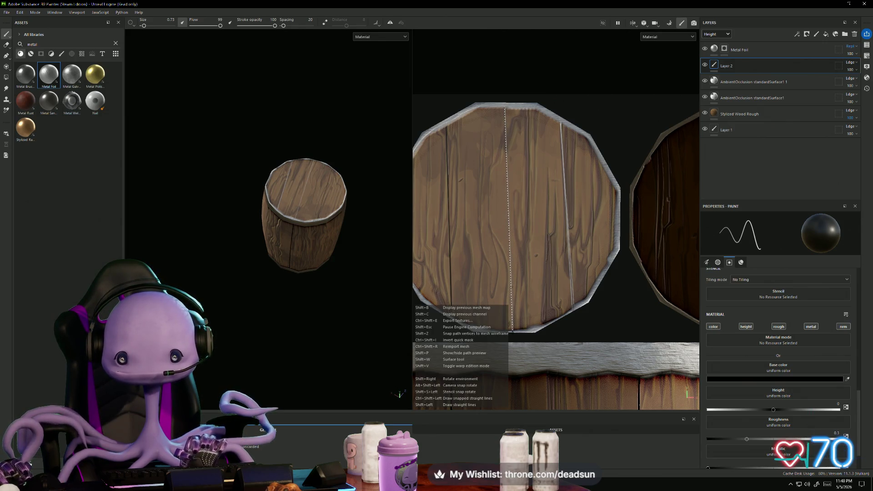
{"action": "left_click", "coordinate": [512, 339], "text": "shift"}
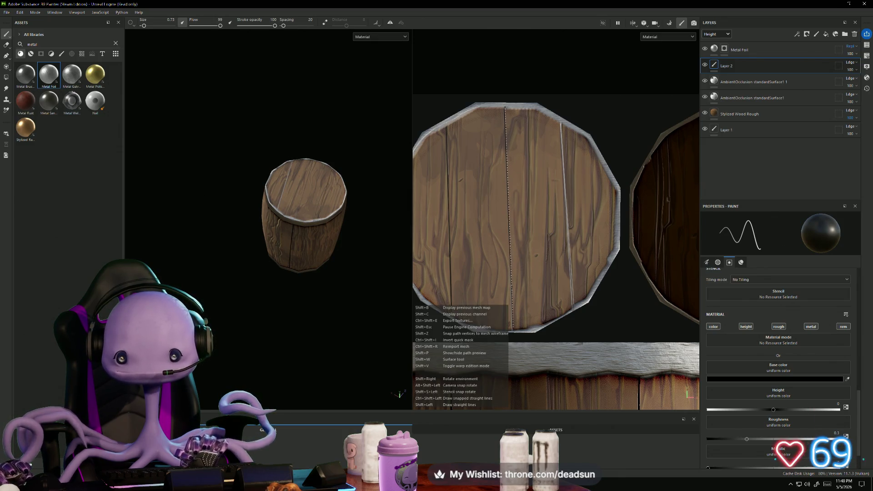
{"action": "left_click", "coordinate": [512, 338], "text": "shift"}
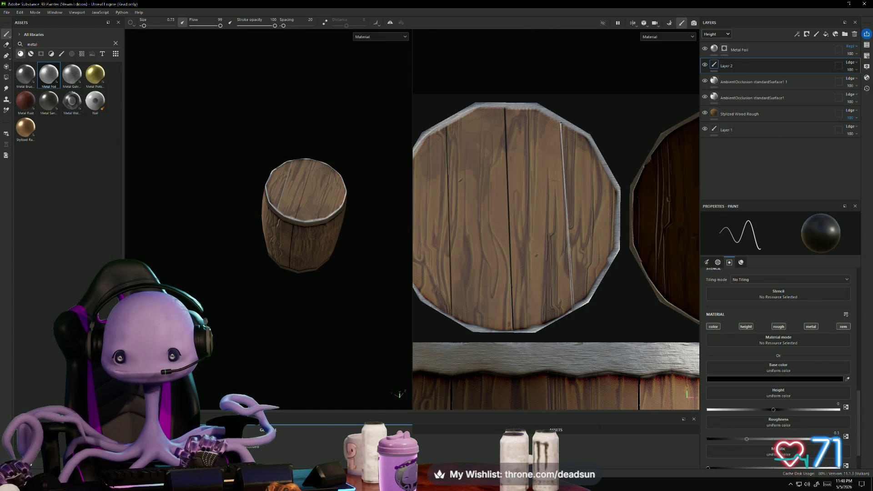
Step: Paint more dark seams across the lid, undoing a misplaced stroke on the right plank
{"action": "key", "text": "shift"}
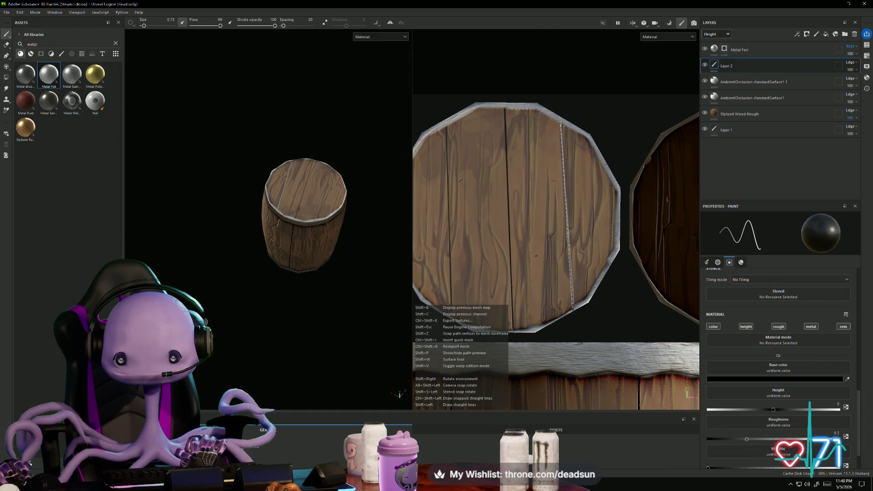
{"action": "left_click", "coordinate": [573, 309], "text": "shift"}
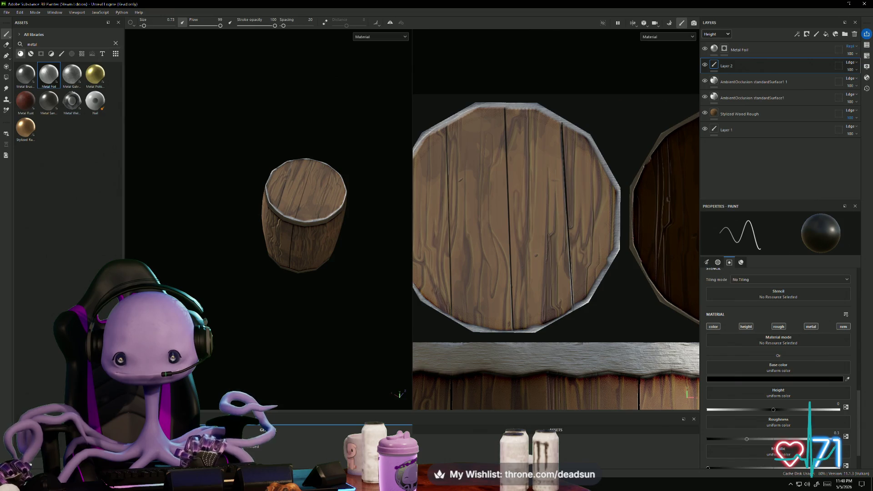
{"action": "left_click", "coordinate": [507, 108], "text": "shift"}
{"action": "left_click", "coordinate": [513, 328], "text": "shift"}
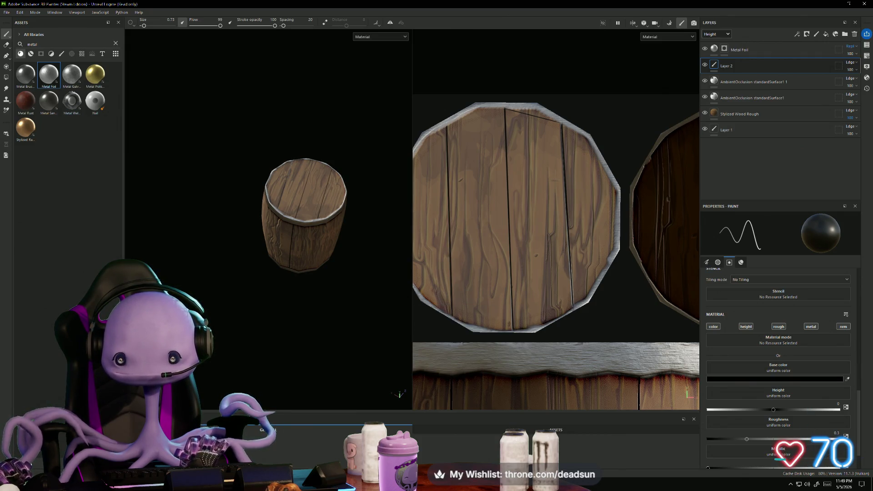
{"action": "left_click", "coordinate": [572, 304], "text": "shift"}
{"action": "key", "text": "ctrl+z"}
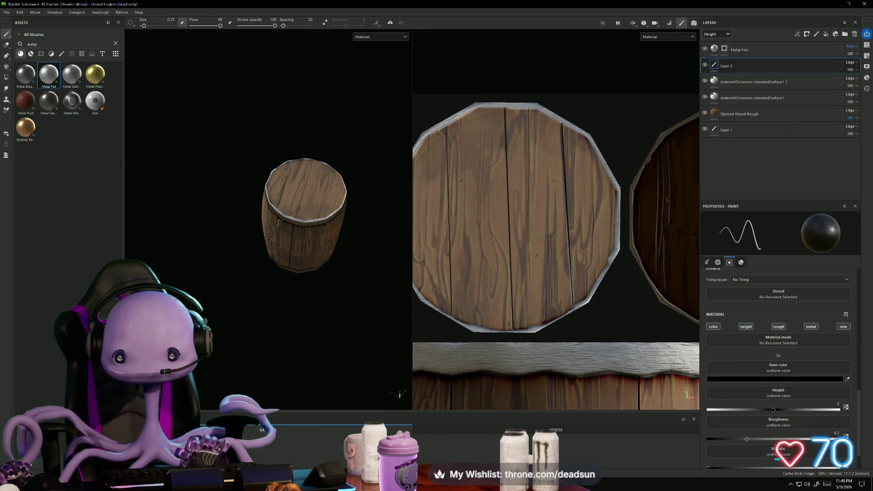
{"action": "left_click", "coordinate": [564, 121], "text": "shift"}
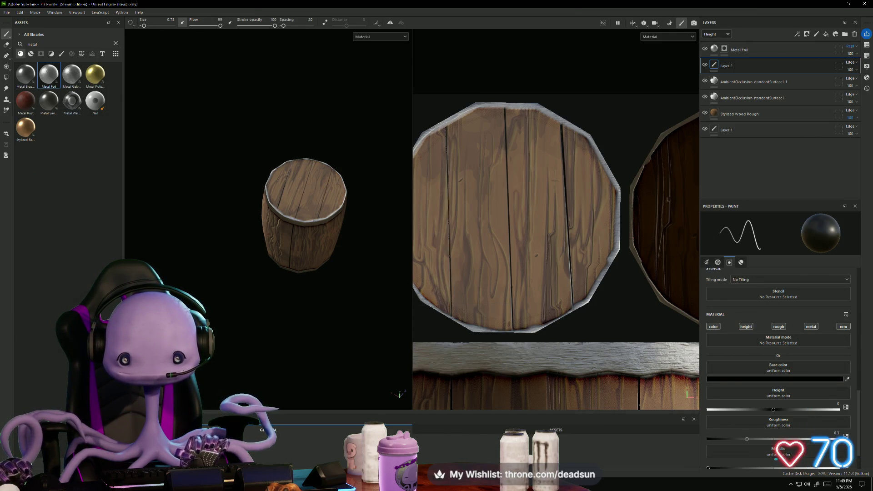
Step: Zoom onto the dark lid and raise the brush size to about 2.5
{"action": "scroll", "coordinate": [536, 281], "scroll_direction": "down", "scroll_amount": 2}
{"action": "scroll", "coordinate": [555, 266], "scroll_direction": "down", "scroll_amount": 2}
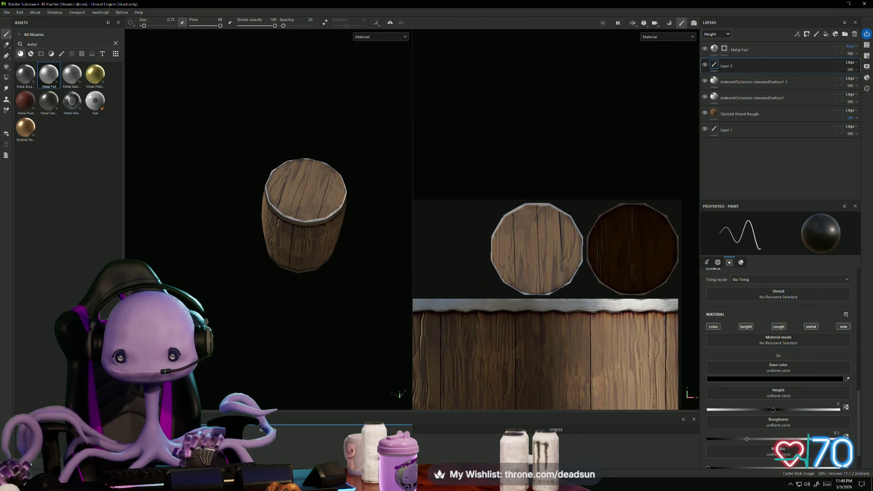
{"action": "scroll", "coordinate": [586, 232], "scroll_direction": "up", "scroll_amount": 4}
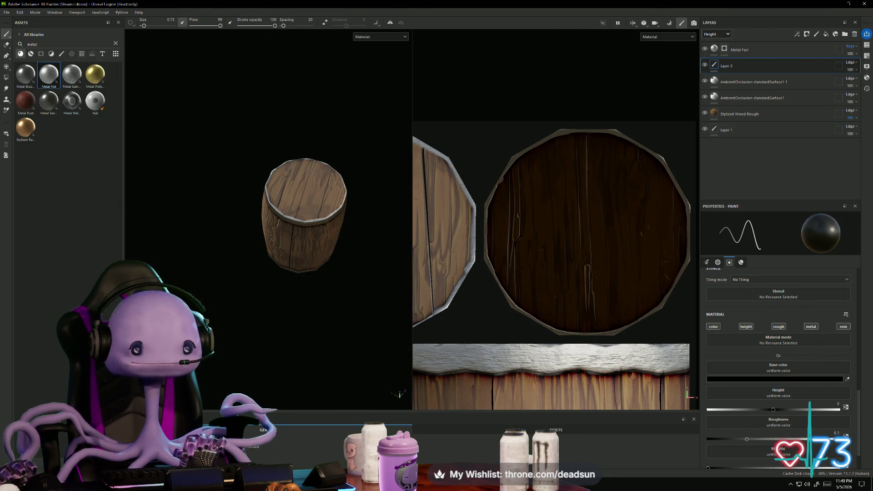
{"action": "left_click_drag", "start_coordinate": [143, 26], "coordinate": [146, 25]}
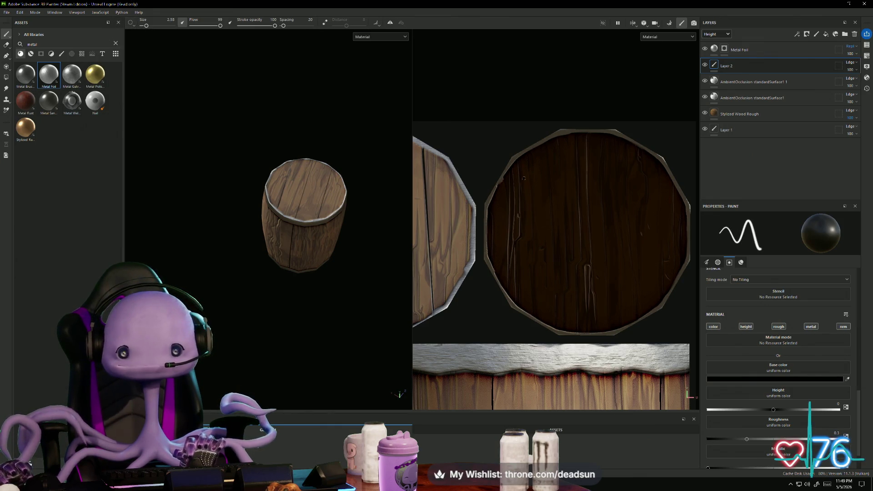
Step: Paint two thick straight seam lines down the dark lid
{"action": "left_click", "coordinate": [526, 156]}
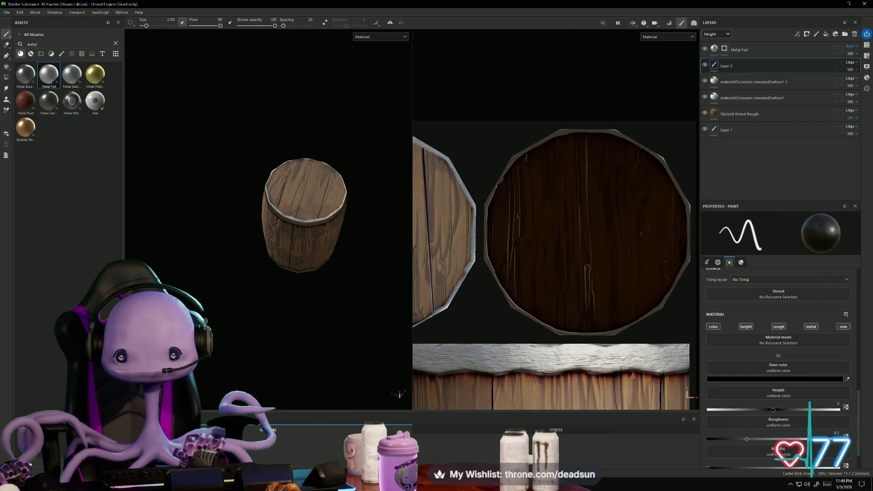
{"action": "left_click", "coordinate": [530, 310], "text": "shift"}
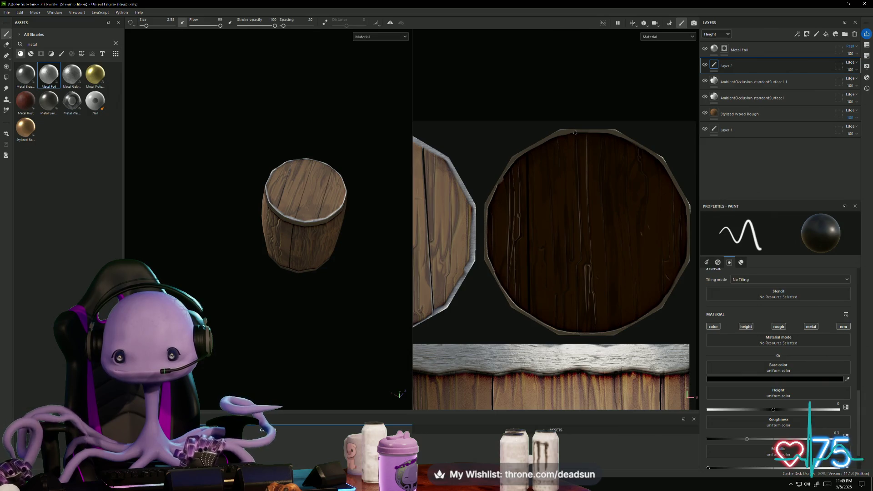
{"action": "left_click", "coordinate": [575, 139]}
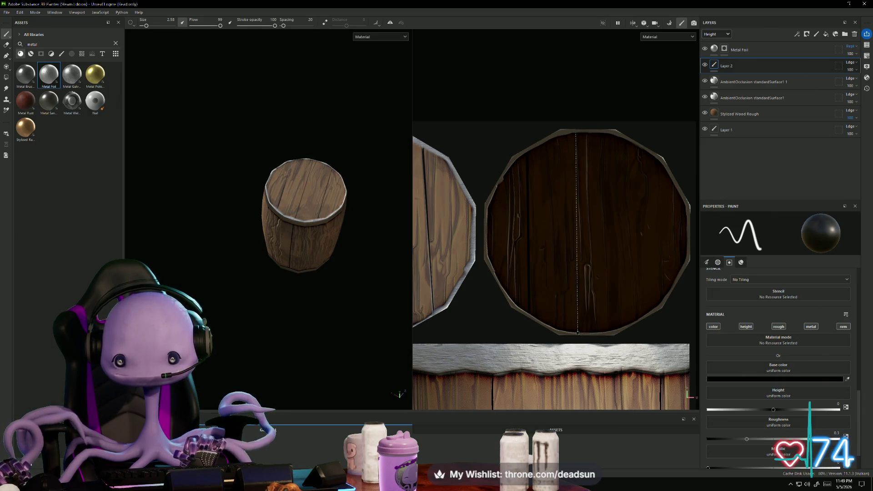
{"action": "left_click", "coordinate": [580, 334], "text": "shift"}
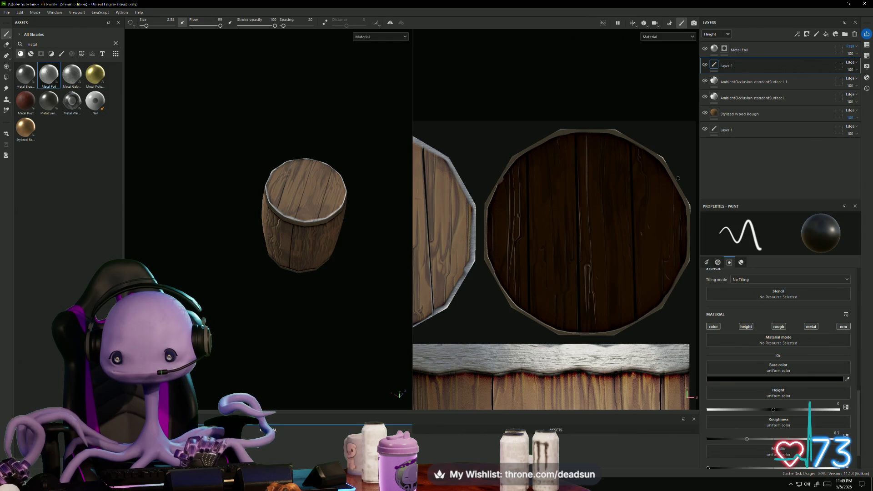
{"action": "scroll", "coordinate": [616, 240], "scroll_direction": "down", "scroll_amount": 2}
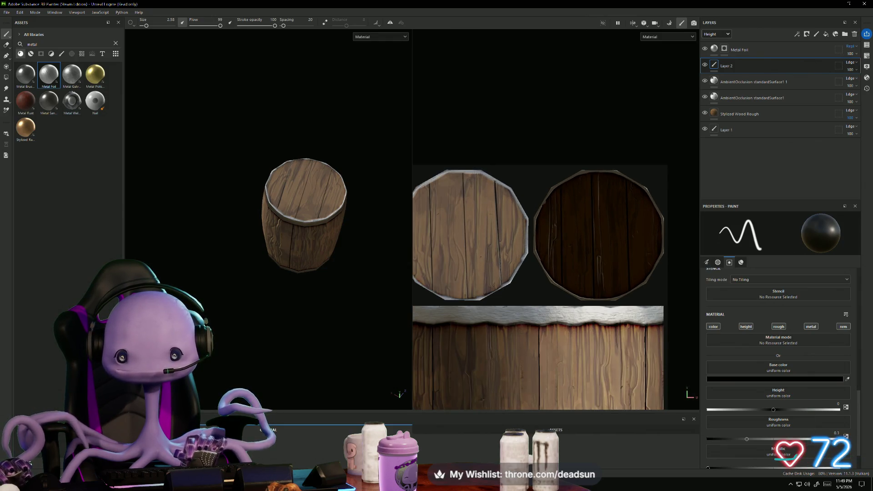
{"action": "key", "text": "shift"}
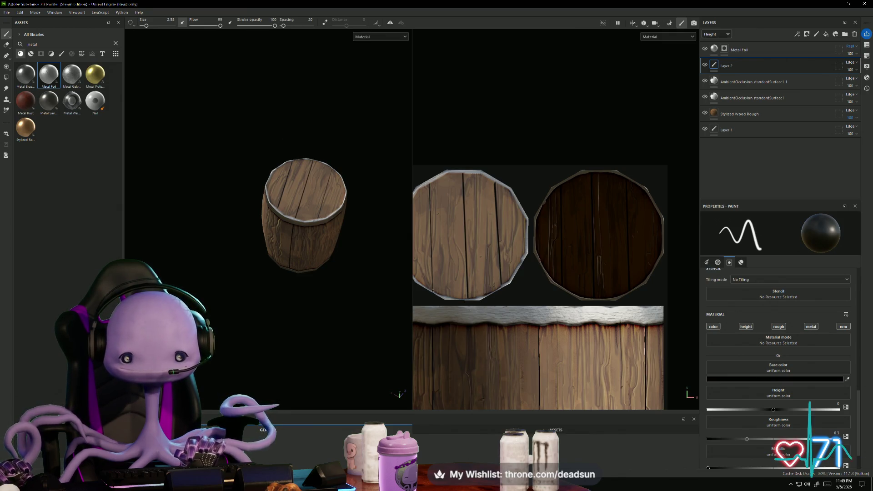
{"action": "key", "text": "shift"}
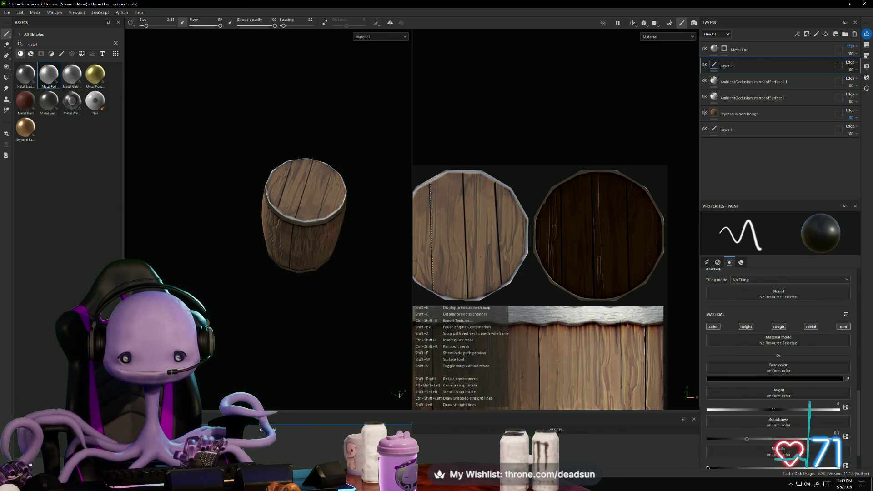
Step: Paint dark vertical seams between the side strip's planks in the UV view
{"action": "scroll", "coordinate": [430, 184], "scroll_direction": "down", "scroll_amount": 5}
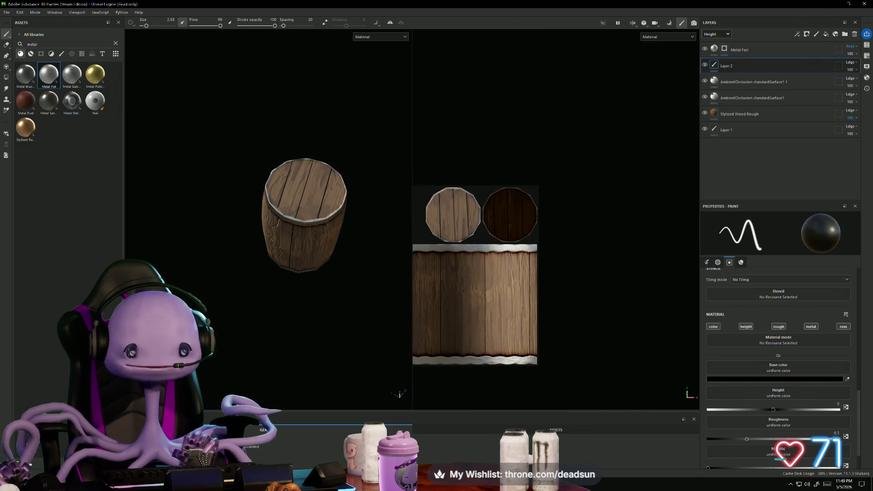
{"action": "scroll", "coordinate": [490, 264], "scroll_direction": "up", "scroll_amount": 5}
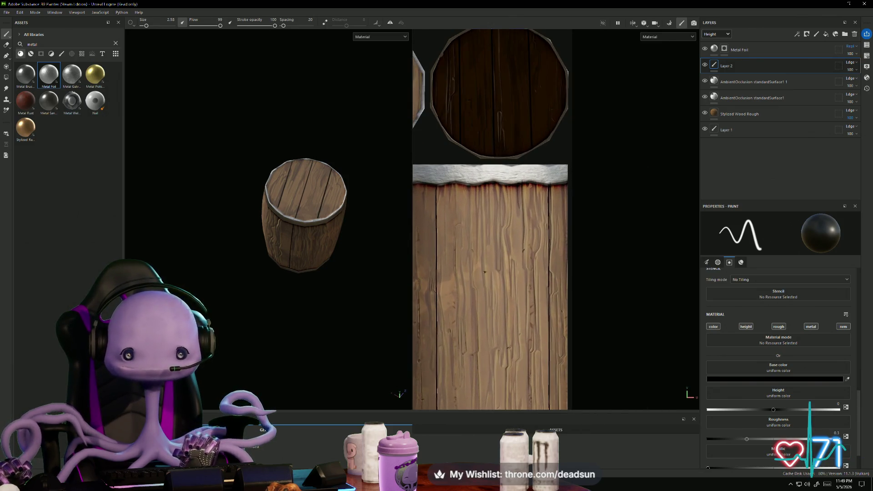
{"action": "scroll", "coordinate": [490, 264], "scroll_direction": "up", "scroll_amount": 2}
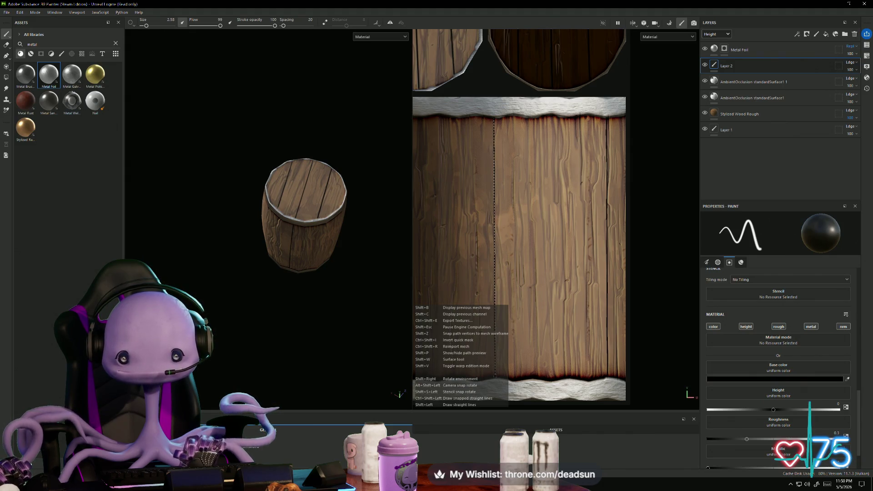
{"action": "left_click", "coordinate": [495, 375], "text": "shift"}
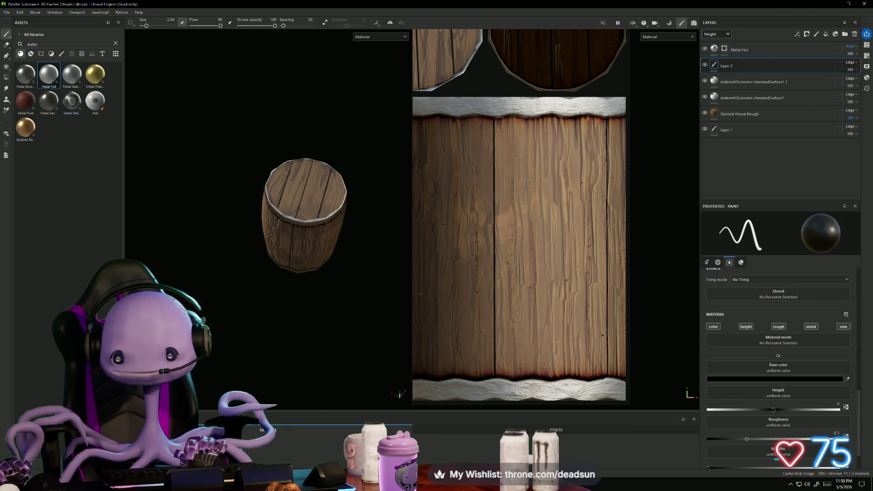
{"action": "middle_click_drag", "start_coordinate": [606, 374], "coordinate": [681, 328]}
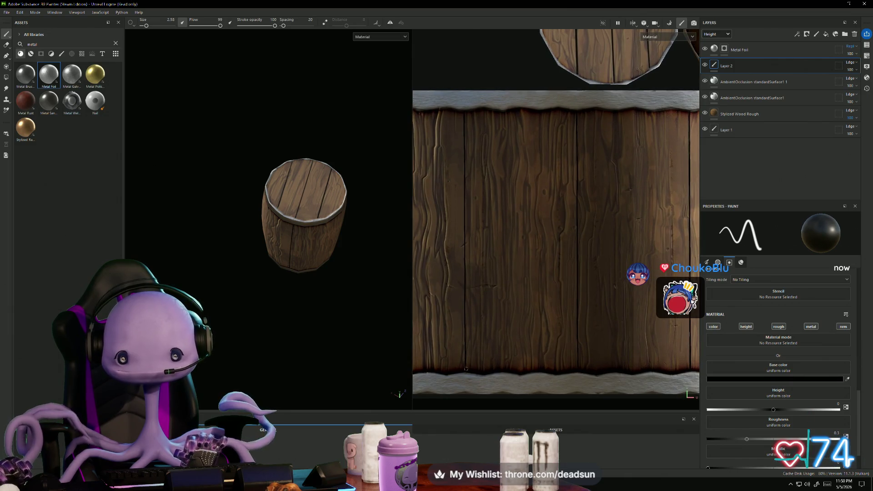
{"action": "left_click", "coordinate": [464, 113], "text": "shift"}
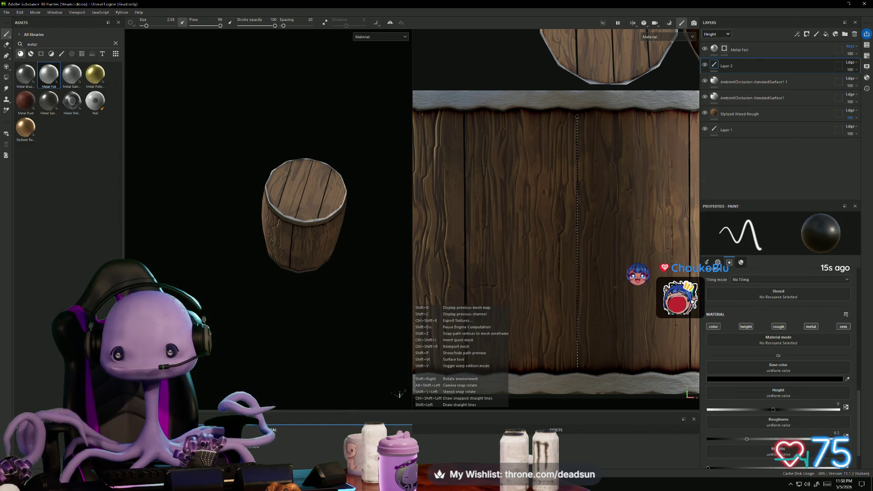
{"action": "mouse_move", "coordinate": [467, 258]}
{"action": "middle_mouse_down"}
{"action": "mouse_move", "coordinate": [522, 254]}
{"action": "mouse_move", "coordinate": [456, 238]}
{"action": "mouse_move", "coordinate": [403, 244]}
{"action": "middle_mouse_up"}
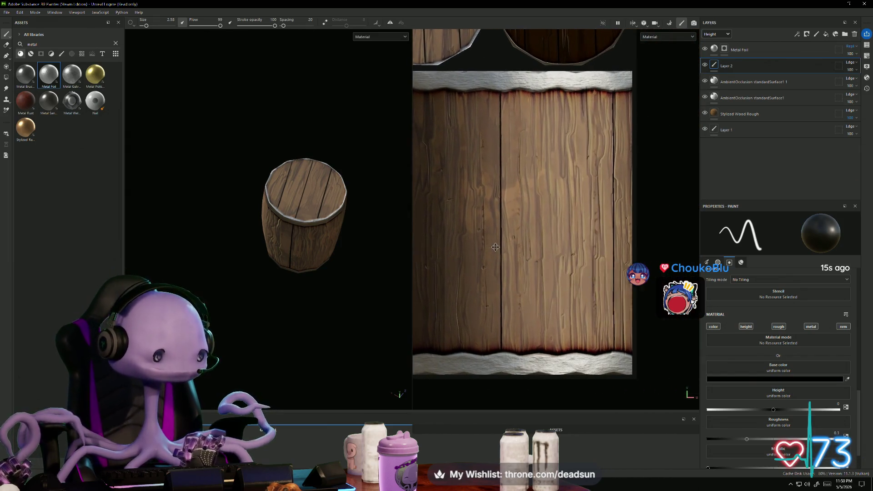
{"action": "mouse_move", "coordinate": [589, 252]}
{"action": "middle_mouse_down"}
{"action": "mouse_move", "coordinate": [545, 257]}
{"action": "mouse_move", "coordinate": [548, 238]}
{"action": "mouse_move", "coordinate": [530, 262]}
{"action": "middle_mouse_up"}
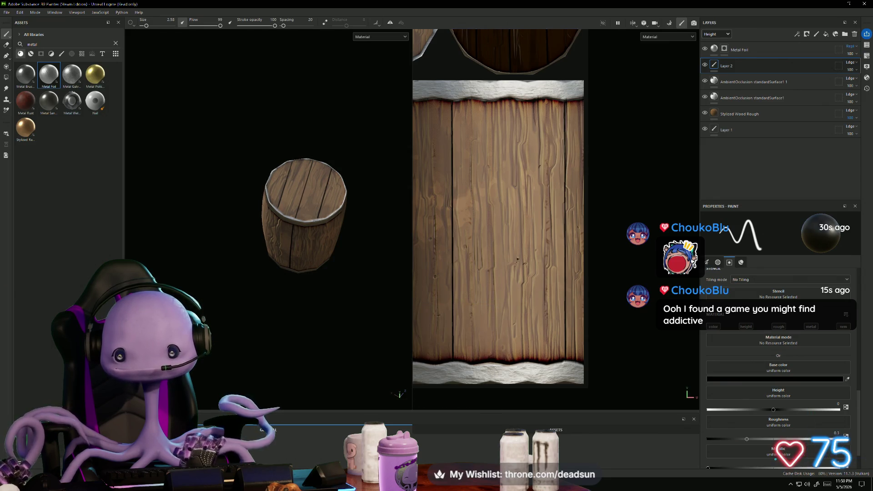
{"action": "scroll", "coordinate": [523, 273], "scroll_direction": "down", "scroll_amount": 5}
Step: Orbit the barrel to a side view showing the plank seams and foil rims
{"action": "mouse_move", "coordinate": [340, 322]}
{"action": "left_mouse_down", "text": "alt"}
{"action": "mouse_move", "coordinate": [349, 255]}
{"action": "mouse_move", "coordinate": [403, 203]}
{"action": "mouse_move", "coordinate": [444, 231]}
{"action": "mouse_move", "coordinate": [600, 233]}
{"action": "mouse_move", "coordinate": [514, 232]}
{"action": "left_mouse_up", "text": "alt"}
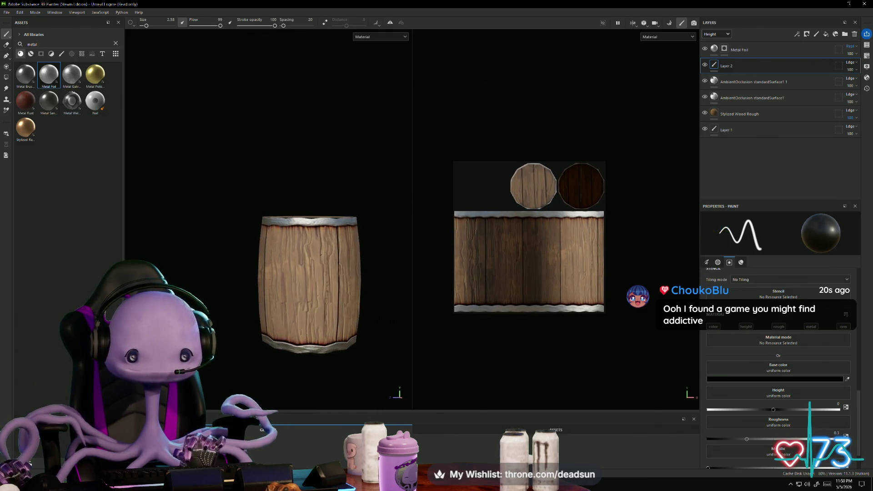
{"action": "scroll", "coordinate": [565, 295], "scroll_direction": "up", "scroll_amount": 5}
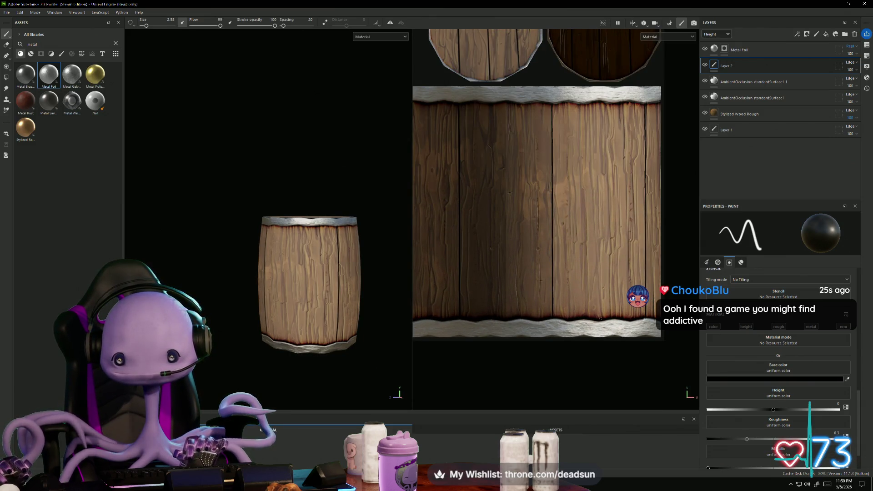
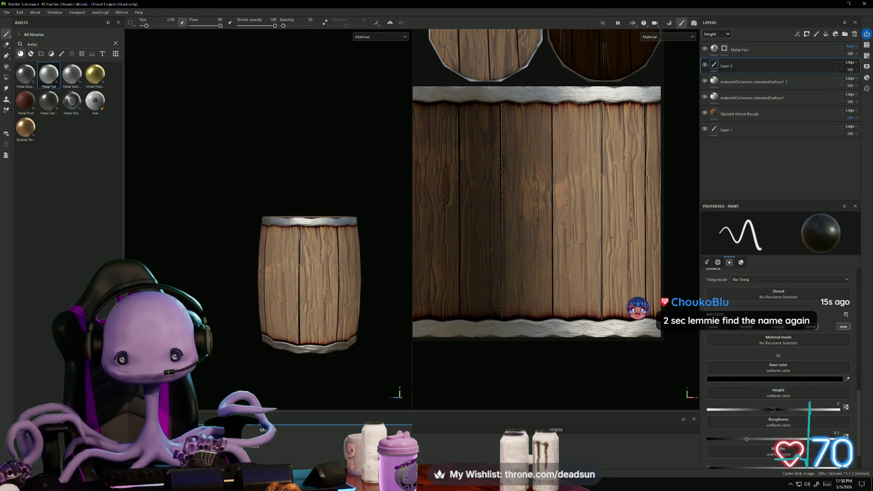
Step: Draw straight vertical dark seam lines down two of the barrel's planks on Layer 2
{"action": "mouse_move", "coordinate": [519, 228]}
{"action": "middle_mouse_down"}
{"action": "mouse_move", "coordinate": [608, 221]}
{"action": "mouse_move", "coordinate": [600, 227]}
{"action": "middle_mouse_up"}
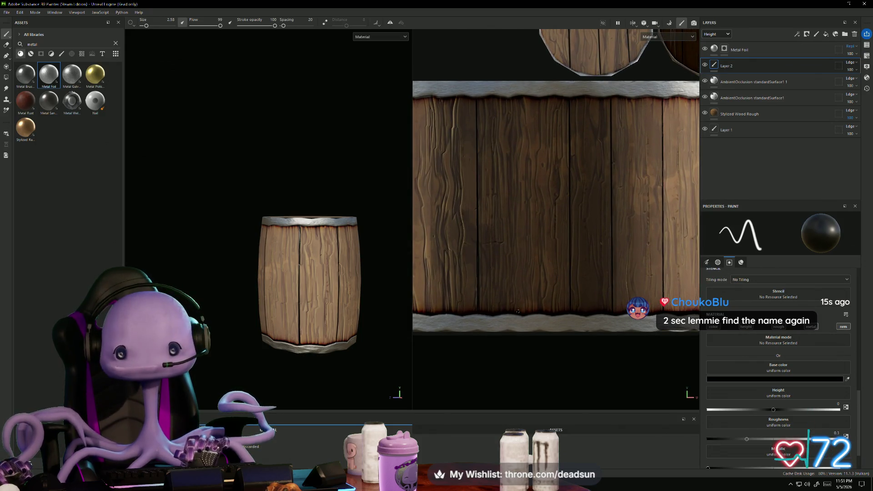
{"action": "left_click", "coordinate": [520, 98], "text": "shift"}
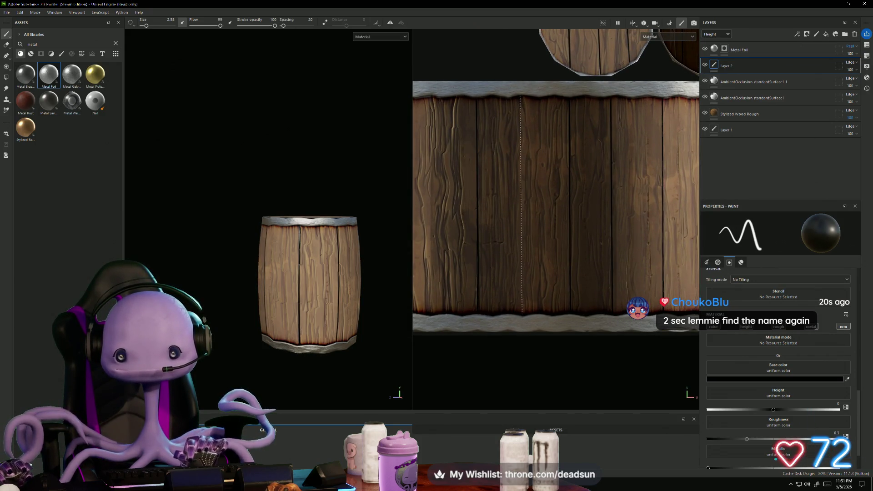
{"action": "left_click", "coordinate": [519, 297], "text": "shift"}
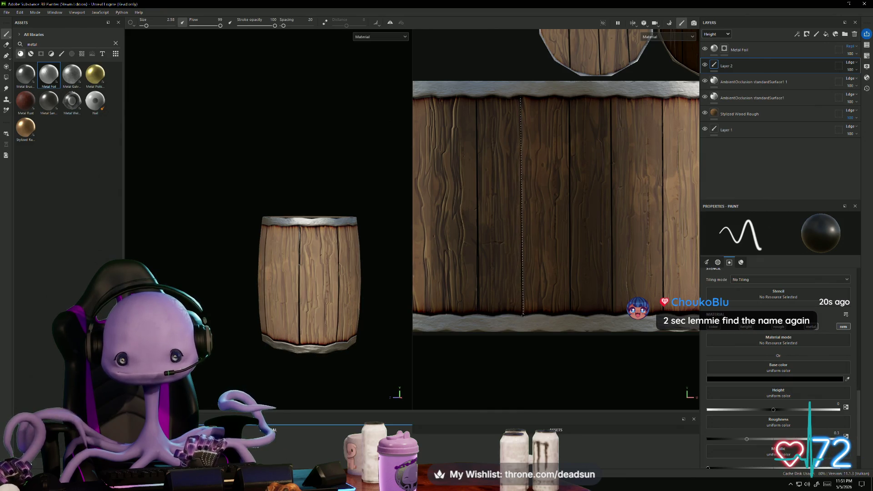
{"action": "middle_click_drag", "start_coordinate": [519, 296], "coordinate": [615, 296]}
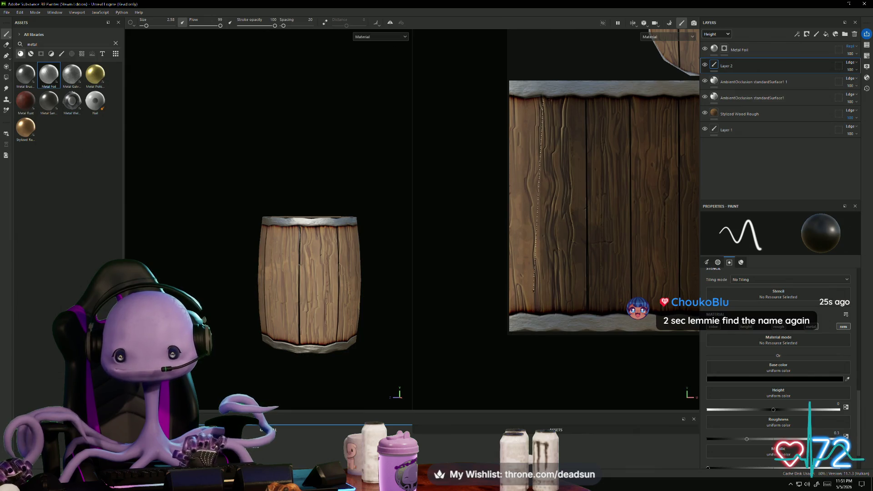
{"action": "key", "text": "shift"}
{"action": "left_click", "coordinate": [544, 313], "text": "shift"}
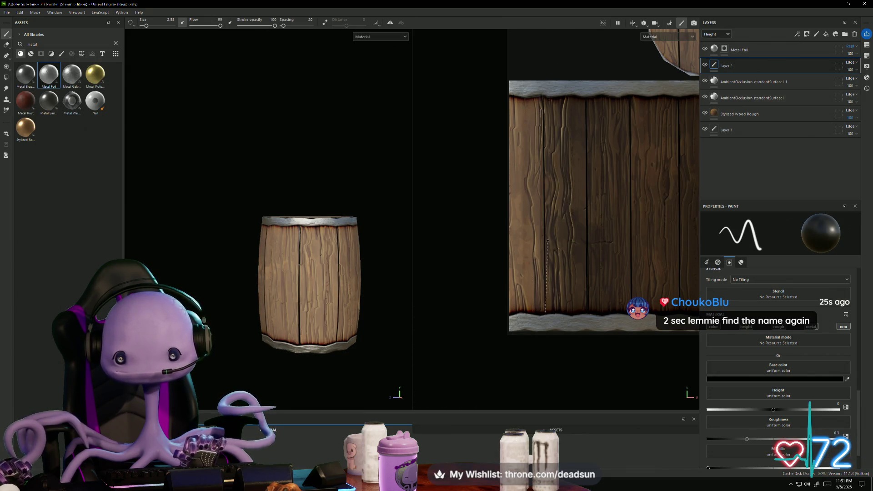
Step: Reframe the texture to show both lids, then move Metal Foil below Layer 2
{"action": "mouse_move", "coordinate": [427, 287]}
{"action": "left_mouse_down", "text": "alt"}
{"action": "mouse_move", "coordinate": [291, 317]}
{"action": "mouse_move", "coordinate": [311, 393]}
{"action": "mouse_move", "coordinate": [390, 296]}
{"action": "left_mouse_up", "text": "alt"}
{"action": "key", "text": "f"}
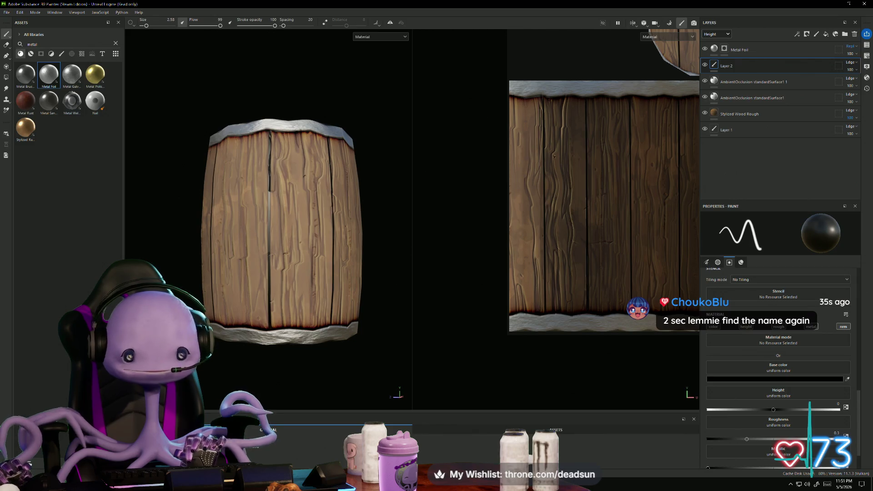
{"action": "scroll", "coordinate": [503, 185], "scroll_direction": "down", "scroll_amount": 5}
{"action": "middle_click_drag", "start_coordinate": [517, 223], "coordinate": [531, 209]}
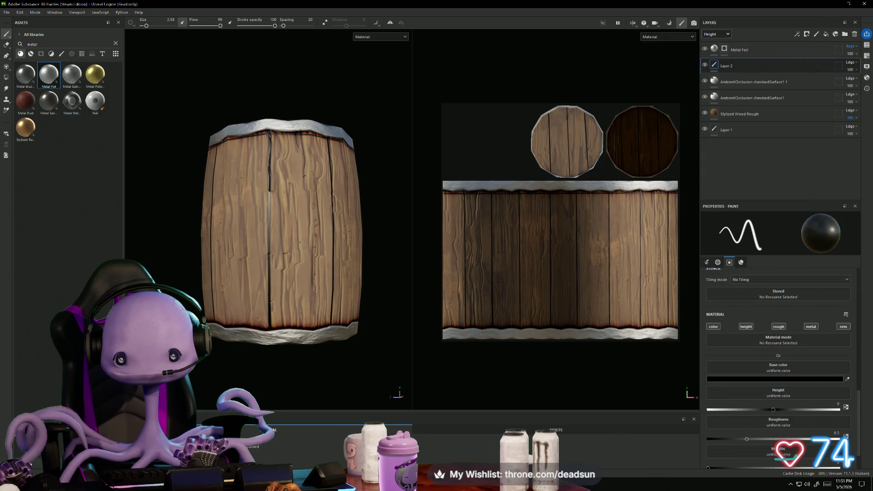
{"action": "key", "text": "shift"}
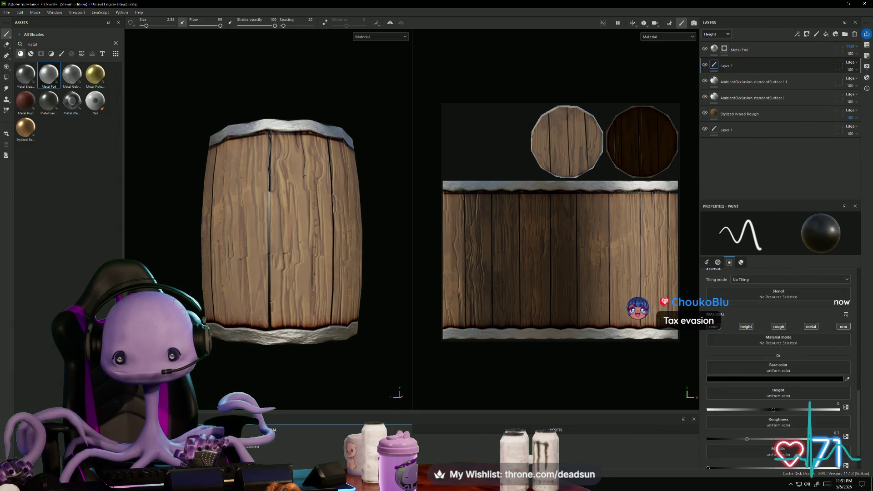
{"action": "key", "text": "shift"}
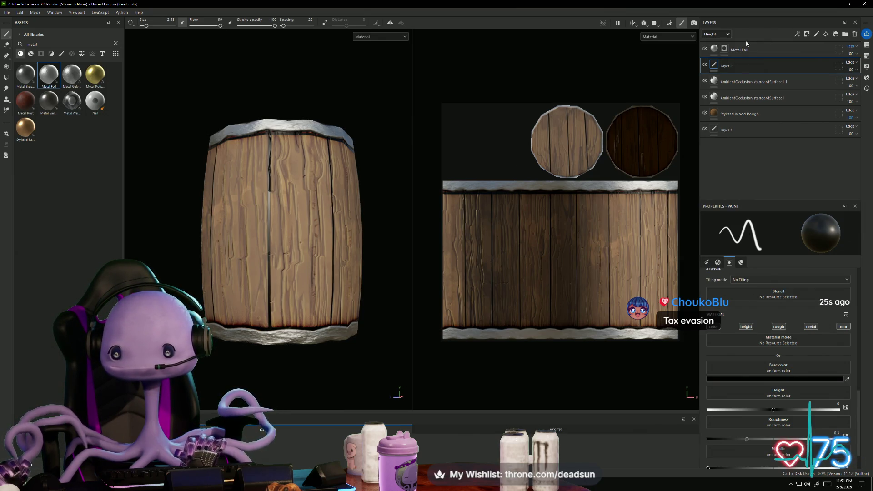
{"action": "left_click_drag", "start_coordinate": [749, 53], "coordinate": [745, 72]}
Step: Paint straight metal strokes back and forth along the barrel's lower band
{"action": "scroll", "coordinate": [445, 206], "scroll_direction": "up", "scroll_amount": 2}
{"action": "mouse_move", "coordinate": [388, 227]}
{"action": "left_mouse_down", "text": "alt"}
{"action": "mouse_move", "coordinate": [416, 289]}
{"action": "mouse_move", "coordinate": [413, 265]}
{"action": "left_mouse_up", "text": "alt"}
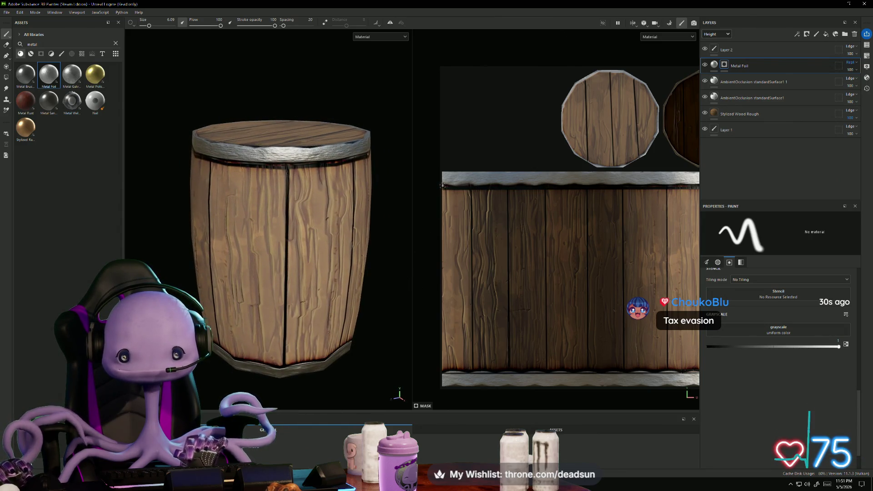
{"action": "middle_click_drag", "start_coordinate": [546, 197], "coordinate": [454, 209]}
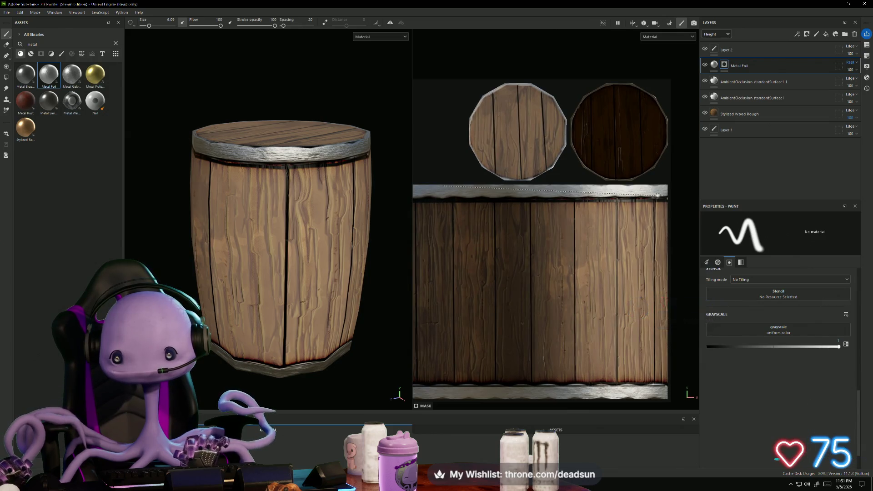
{"action": "scroll", "coordinate": [591, 200], "scroll_direction": "down", "scroll_amount": 2}
{"action": "scroll", "coordinate": [603, 203], "scroll_direction": "down", "scroll_amount": 2}
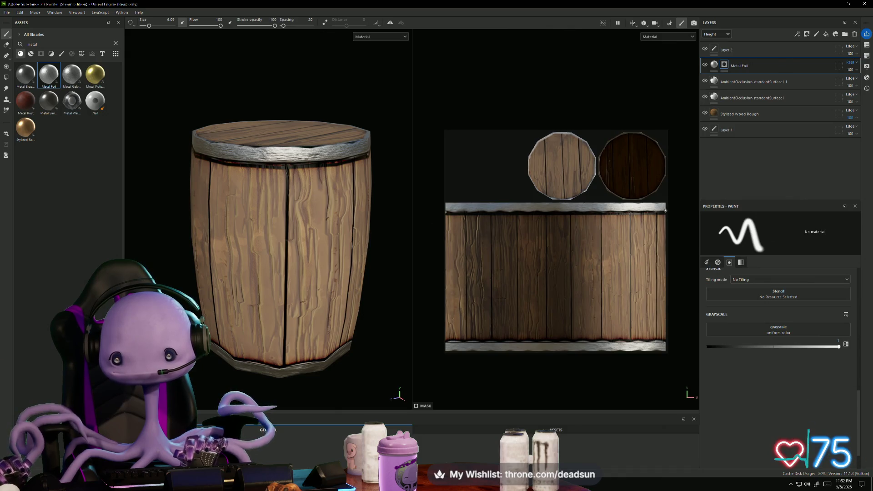
{"action": "left_click", "coordinate": [445, 212], "text": "shift"}
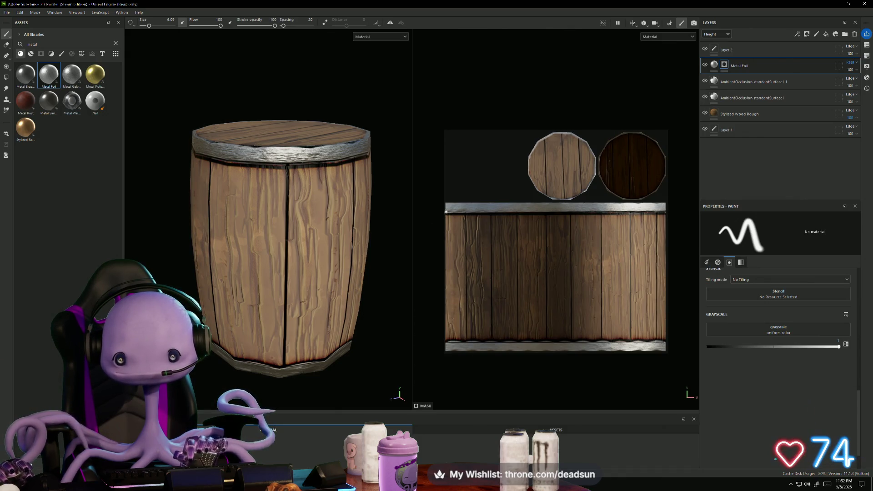
{"action": "scroll", "coordinate": [436, 228], "scroll_direction": "up", "scroll_amount": 3}
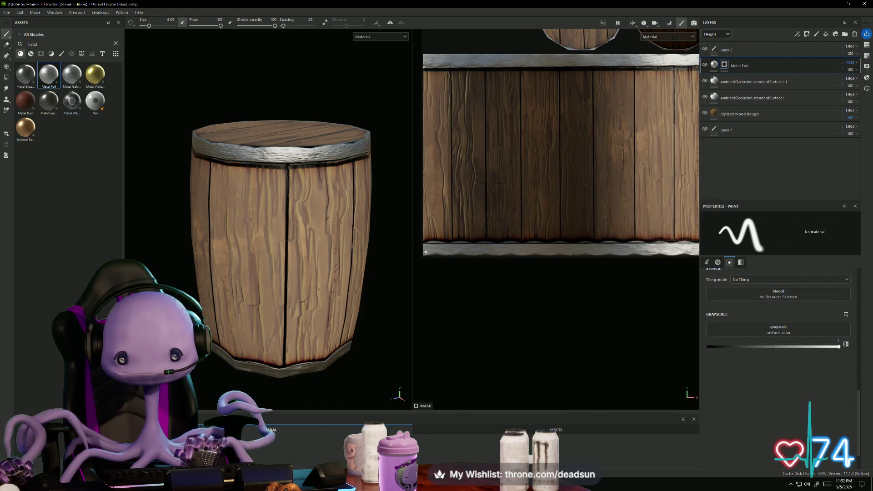
{"action": "scroll", "coordinate": [450, 263], "scroll_direction": "down", "scroll_amount": 3}
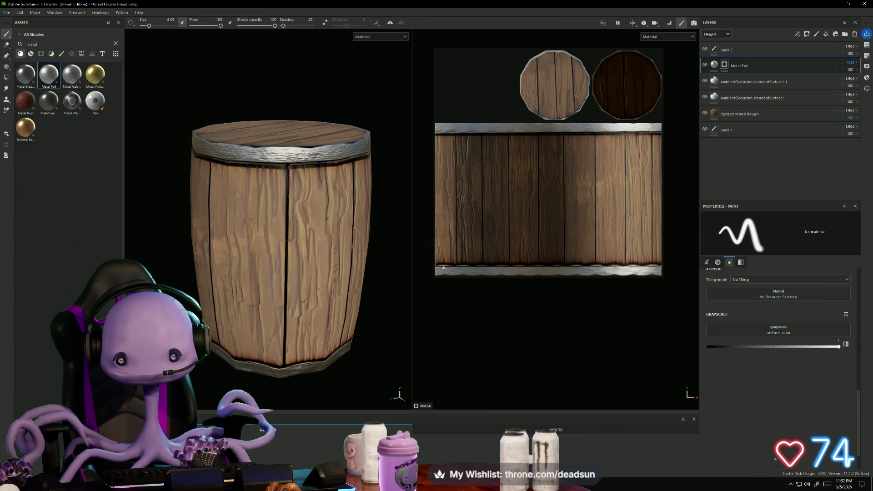
{"action": "left_click", "coordinate": [664, 266], "text": "shift"}
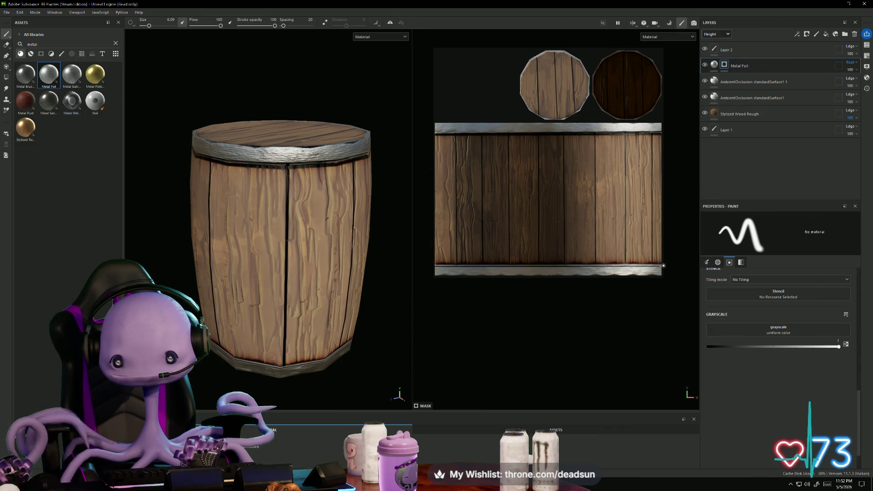
{"action": "left_click", "coordinate": [441, 269], "text": "shift"}
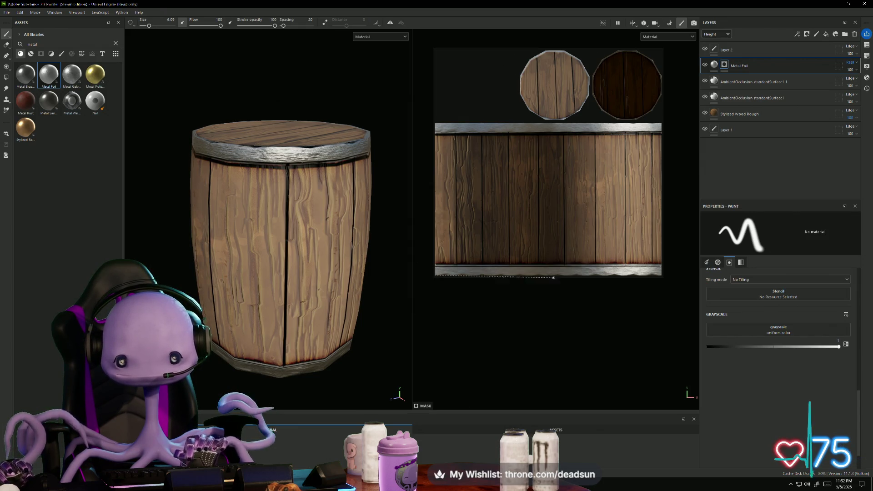
Step: Add two more straight metal strokes on the lower band and put Layer 2 back below Metal Foil
{"action": "key", "text": "shift"}
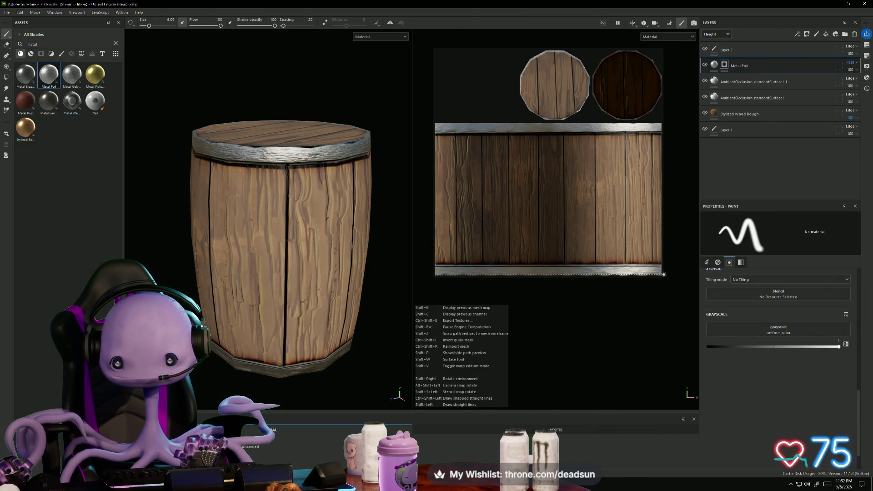
{"action": "left_click", "coordinate": [664, 274], "text": "shift"}
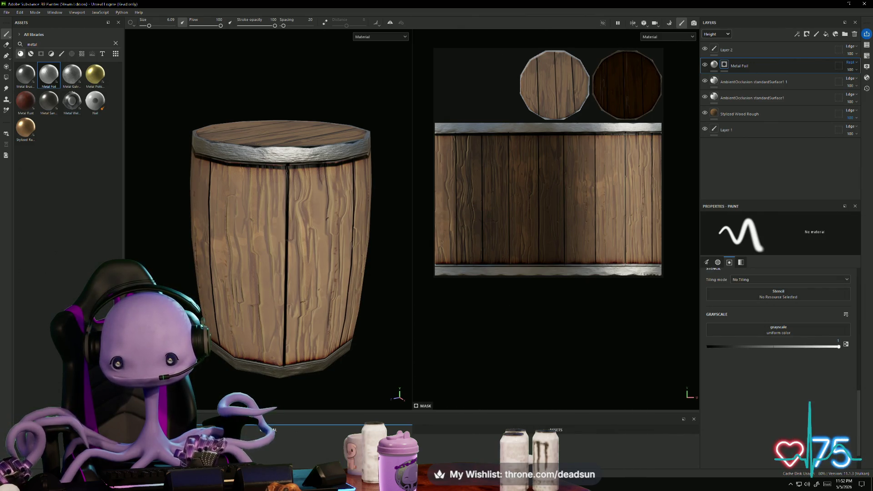
{"action": "key", "text": "shift"}
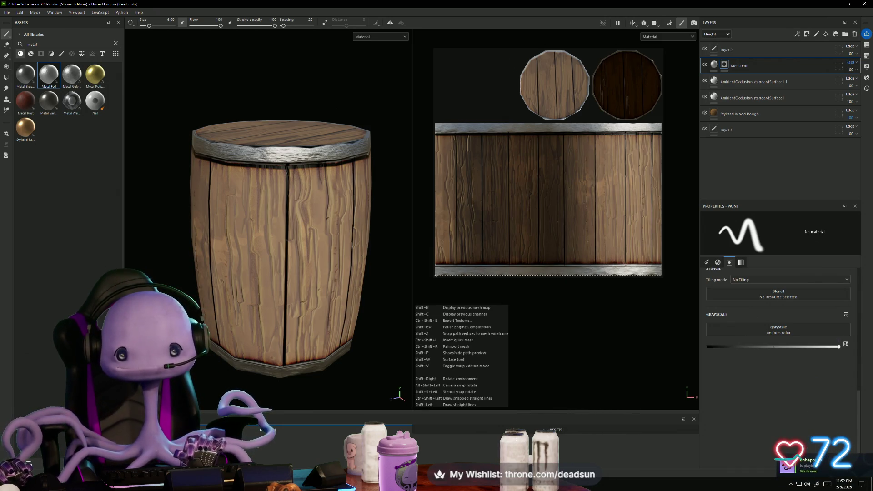
{"action": "left_click", "coordinate": [436, 274], "text": "shift"}
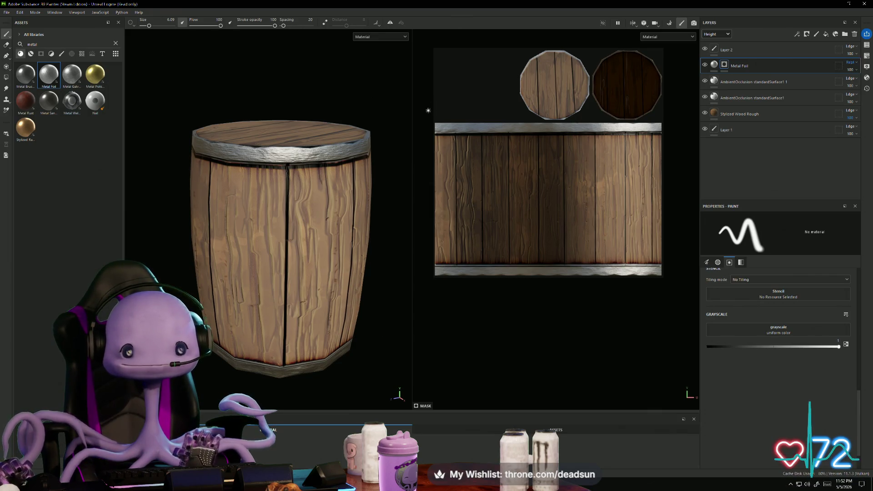
{"action": "scroll", "coordinate": [434, 111], "scroll_direction": "up", "scroll_amount": 1}
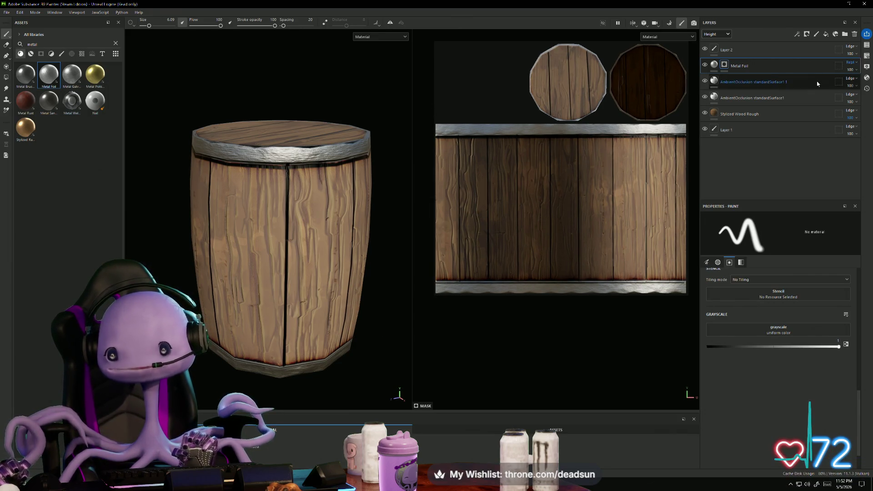
{"action": "mouse_move", "coordinate": [312, 180]}
{"action": "left_mouse_down", "text": "alt"}
{"action": "mouse_move", "coordinate": [320, 144]}
{"action": "mouse_move", "coordinate": [325, 182]}
{"action": "mouse_move", "coordinate": [347, 217]}
{"action": "mouse_move", "coordinate": [332, 164]}
{"action": "mouse_move", "coordinate": [303, 219]}
{"action": "mouse_move", "coordinate": [328, 204]}
{"action": "left_mouse_up", "text": "alt"}
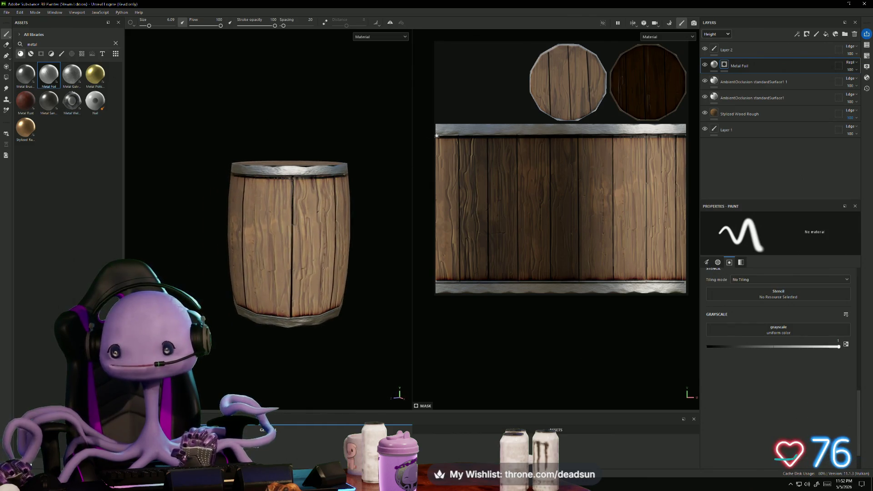
{"action": "left_click_drag", "start_coordinate": [746, 50], "coordinate": [746, 73]}
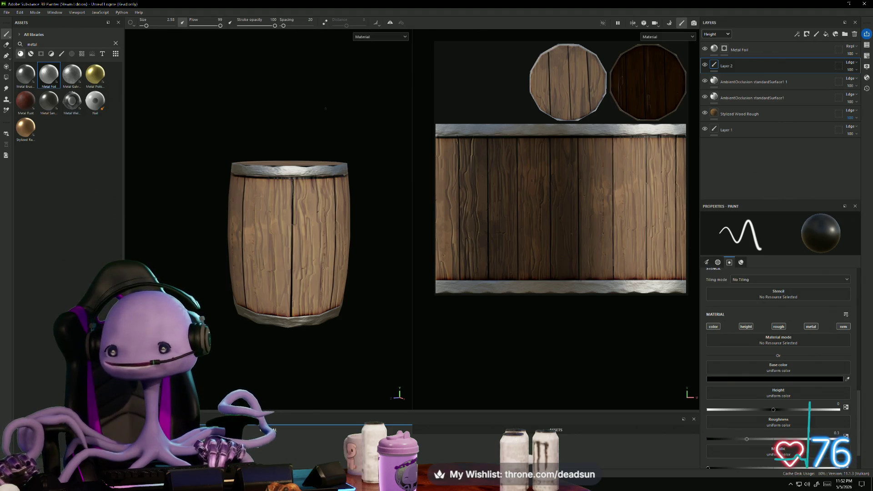
Step: Repaint the top metal band with a straight stroke on the Metal Foil mask
{"action": "left_click", "coordinate": [725, 48]}
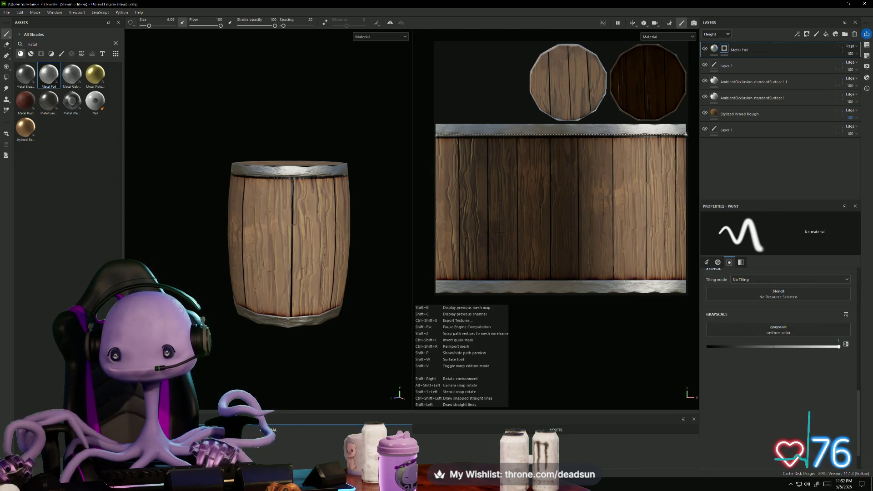
{"action": "left_click", "coordinate": [689, 133], "text": "shift"}
{"action": "scroll", "coordinate": [526, 128], "scroll_direction": "up", "scroll_amount": 3}
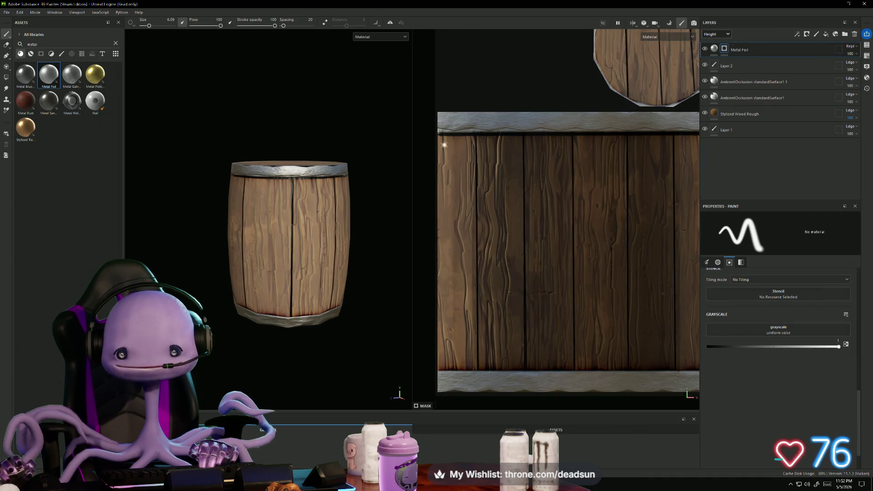
Step: Reorder the layers so Metal Foil ends up on top of Layer 2
{"action": "left_click", "coordinate": [729, 69]}
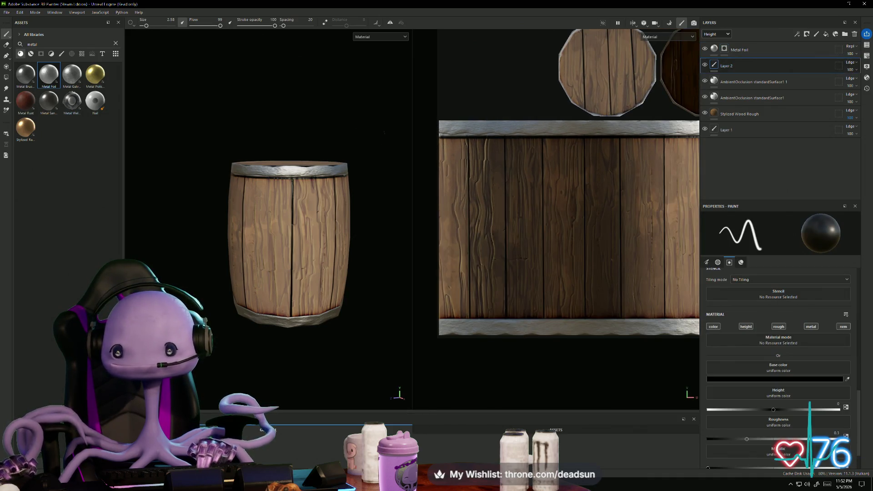
{"action": "scroll", "coordinate": [441, 132], "scroll_direction": "up", "scroll_amount": 5}
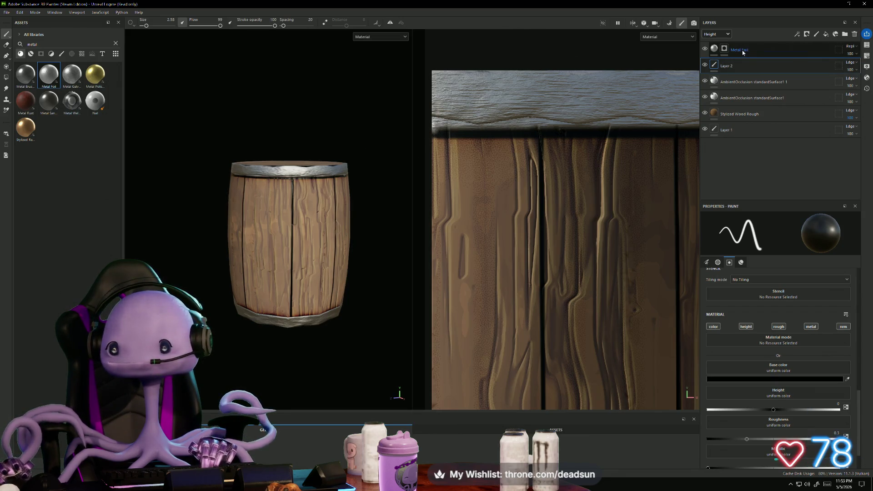
{"action": "left_click_drag", "start_coordinate": [764, 67], "coordinate": [766, 49]}
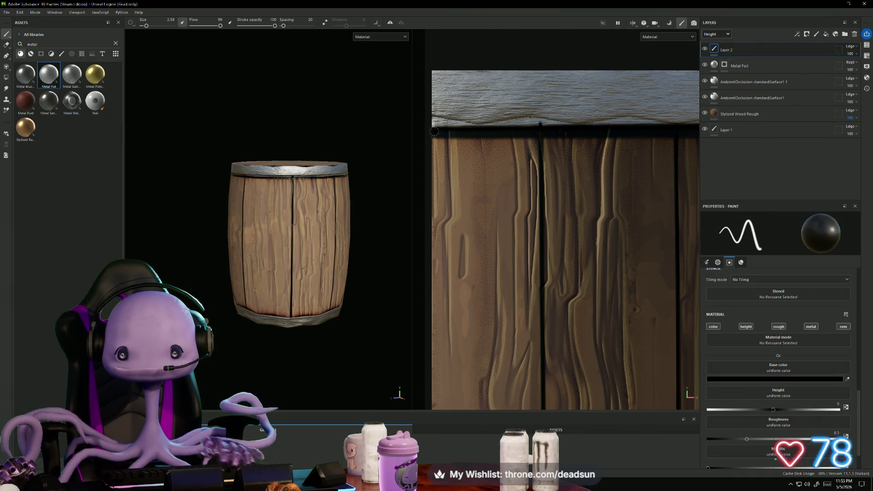
{"action": "left_click_drag", "start_coordinate": [744, 67], "coordinate": [745, 47]}
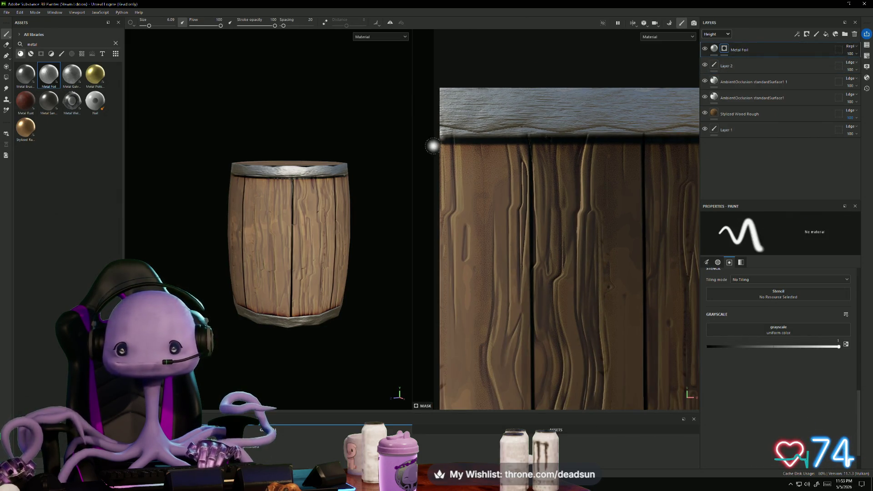
{"action": "left_click", "coordinate": [6, 44]}
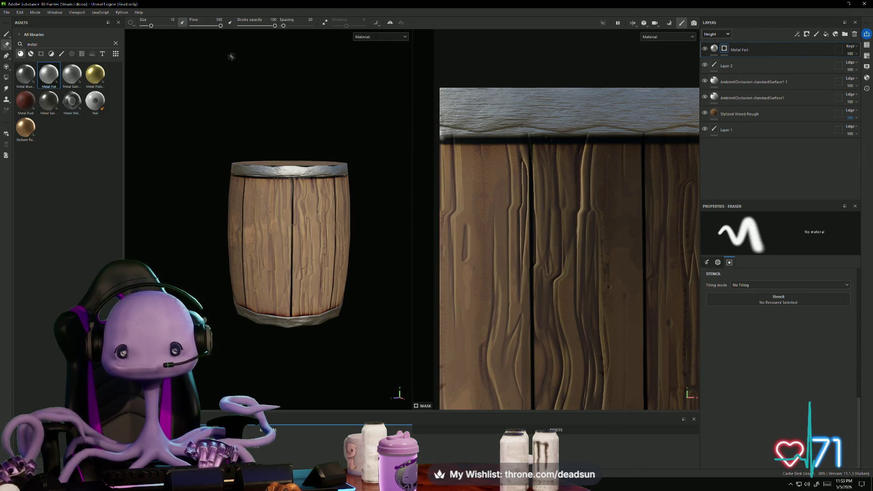
Step: Set up the Eraser on Layer 2 with a brush size of about 2.58
{"action": "left_click_drag", "start_coordinate": [151, 26], "coordinate": [146, 26]}
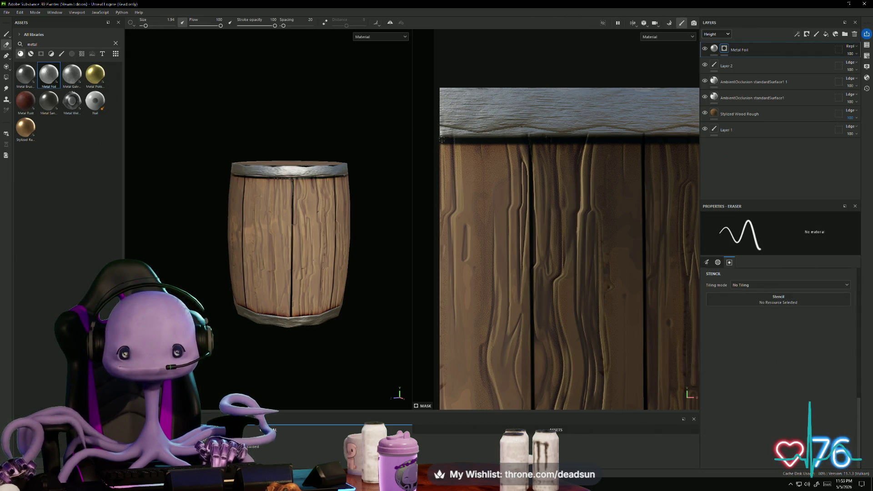
{"action": "scroll", "coordinate": [437, 197], "scroll_direction": "down", "scroll_amount": 2}
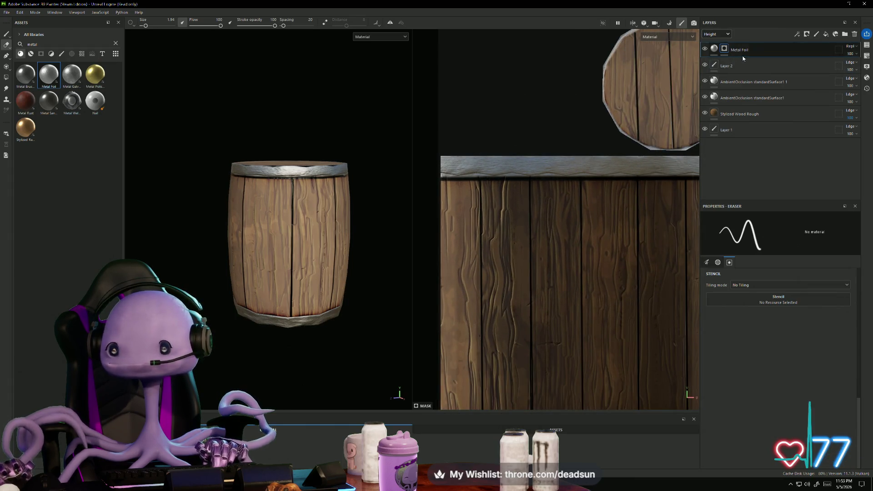
{"action": "left_click", "coordinate": [728, 66]}
{"action": "key", "text": "1"}
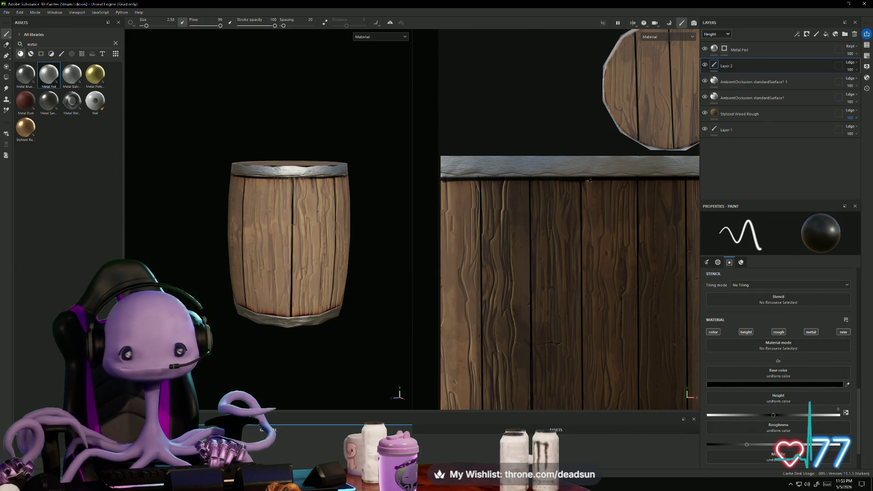
{"action": "left_click", "coordinate": [6, 45]}
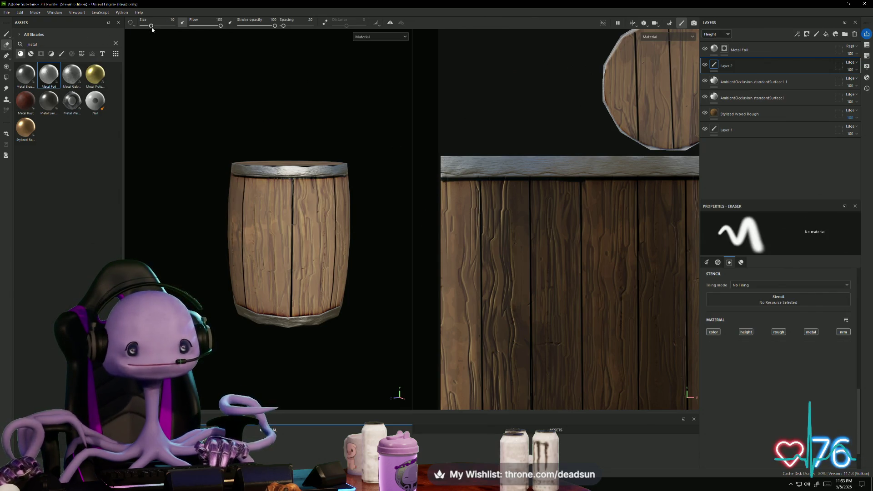
{"action": "left_click_drag", "start_coordinate": [151, 26], "coordinate": [142, 26]}
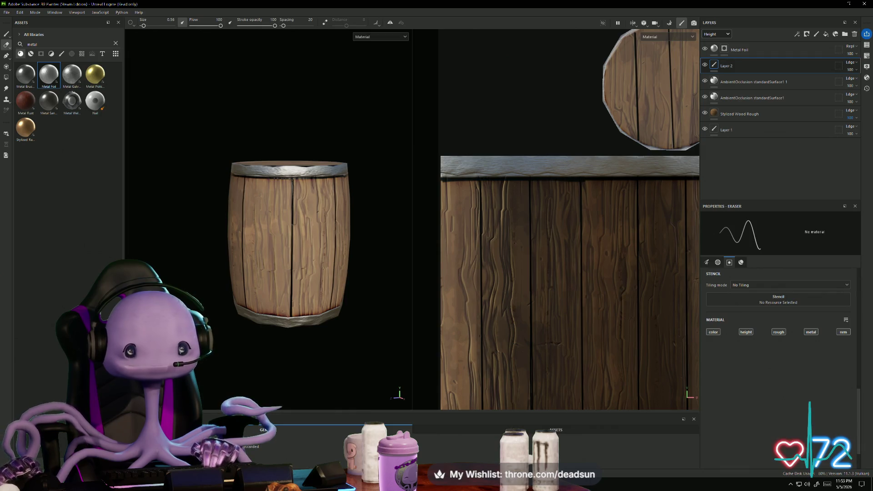
{"action": "scroll", "coordinate": [289, 243], "scroll_direction": "up", "scroll_amount": 2}
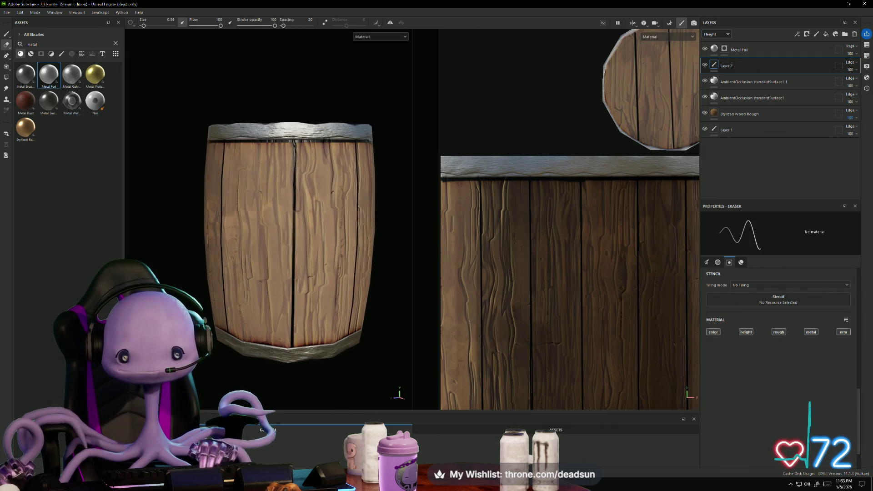
{"action": "scroll", "coordinate": [614, 196], "scroll_direction": "up", "scroll_amount": 4}
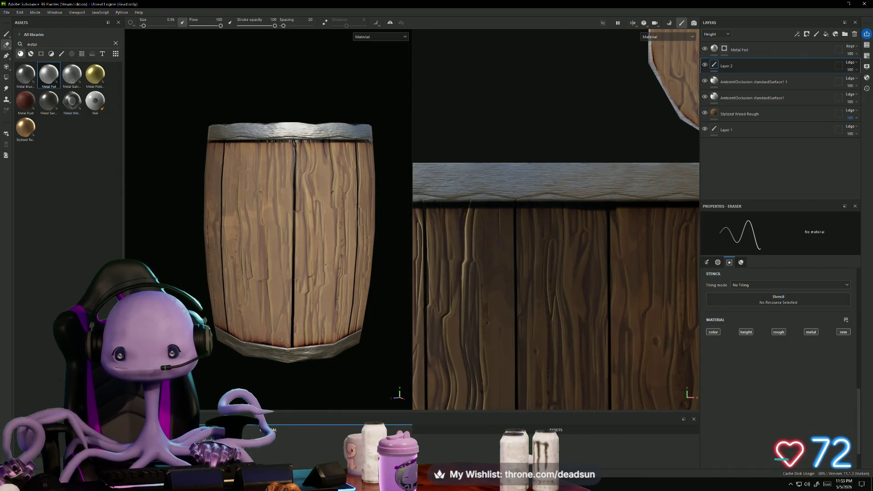
{"action": "middle_click_drag", "start_coordinate": [614, 196], "coordinate": [608, 196]}
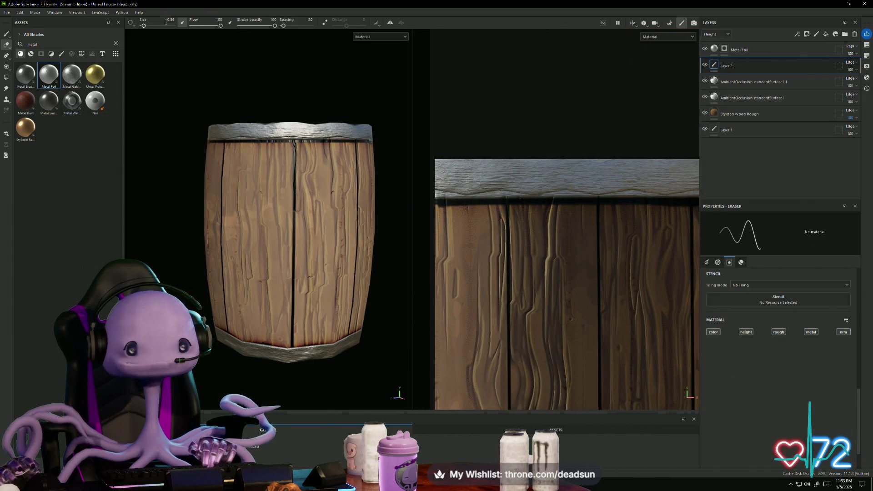
{"action": "left_click_drag", "start_coordinate": [146, 29], "coordinate": [146, 27]}
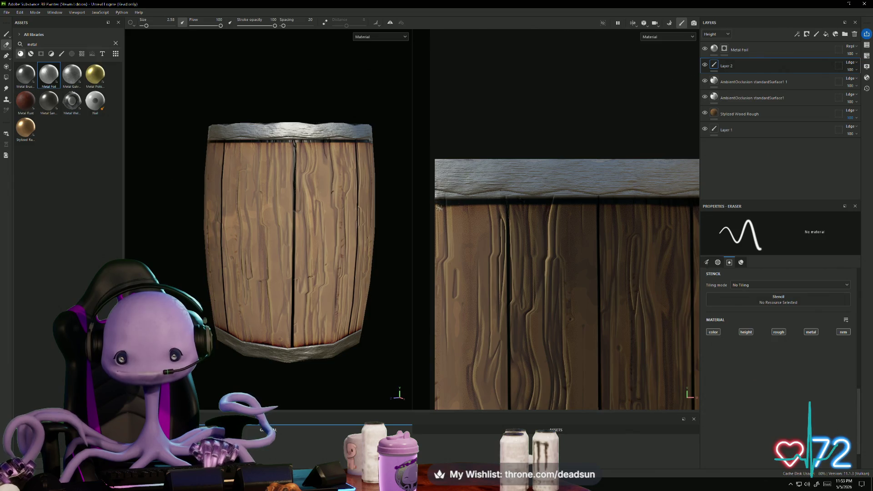
Step: Erase straight lines along the lower edge of the top metal band
{"action": "left_click", "coordinate": [621, 205], "text": "shift"}
{"action": "middle_click_drag", "start_coordinate": [621, 206], "coordinate": [599, 213]}
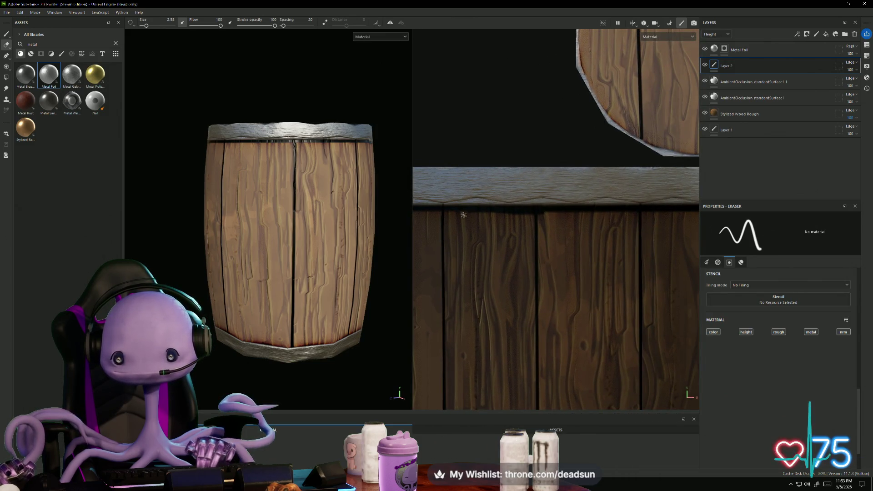
{"action": "left_click", "coordinate": [688, 212], "text": "shift"}
{"action": "mouse_move", "coordinate": [688, 212]}
{"action": "middle_mouse_down"}
{"action": "mouse_move", "coordinate": [452, 237]}
{"action": "mouse_move", "coordinate": [460, 230]}
{"action": "middle_mouse_up"}
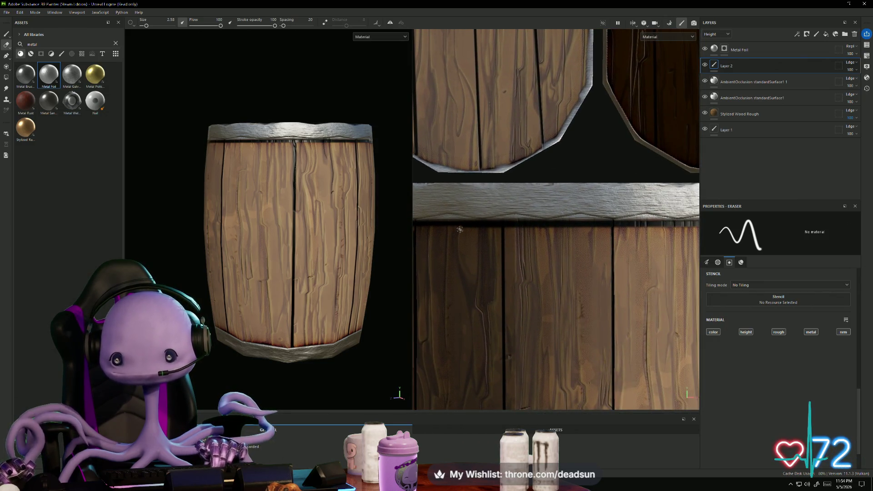
{"action": "left_click", "coordinate": [459, 229]}
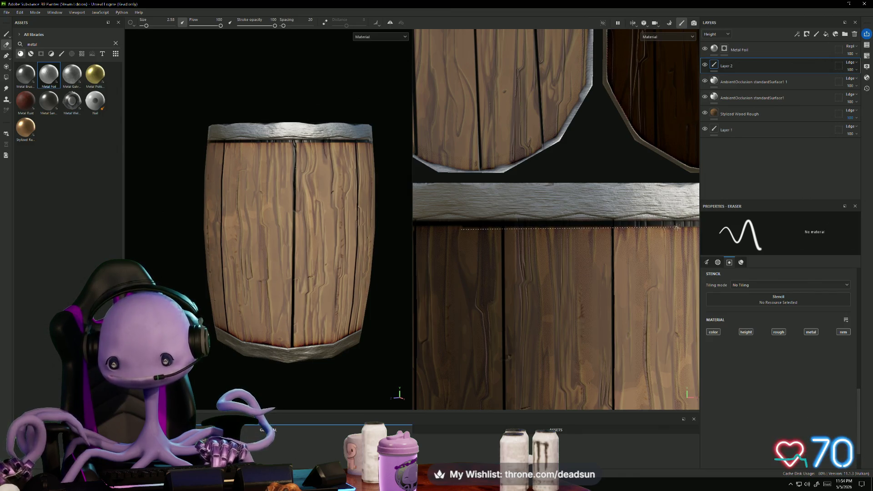
{"action": "left_click", "coordinate": [675, 228], "text": "shift"}
{"action": "middle_click_drag", "start_coordinate": [675, 228], "coordinate": [453, 236]}
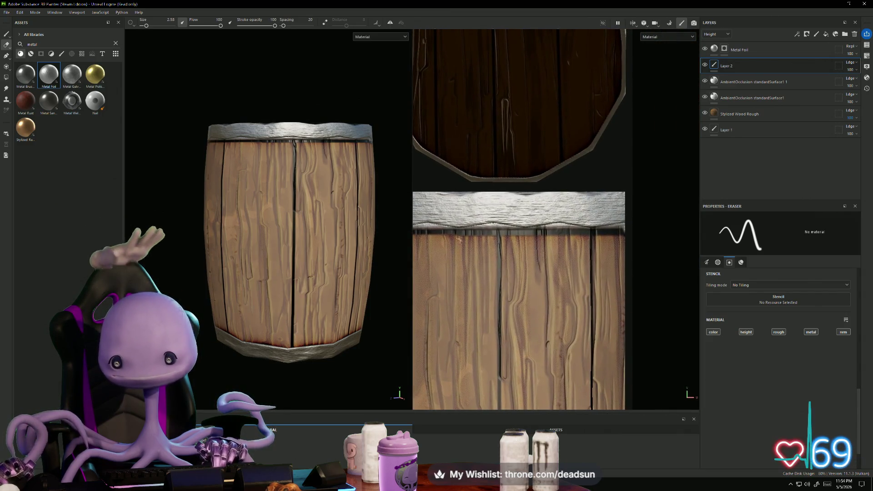
{"action": "left_click", "coordinate": [452, 237]}
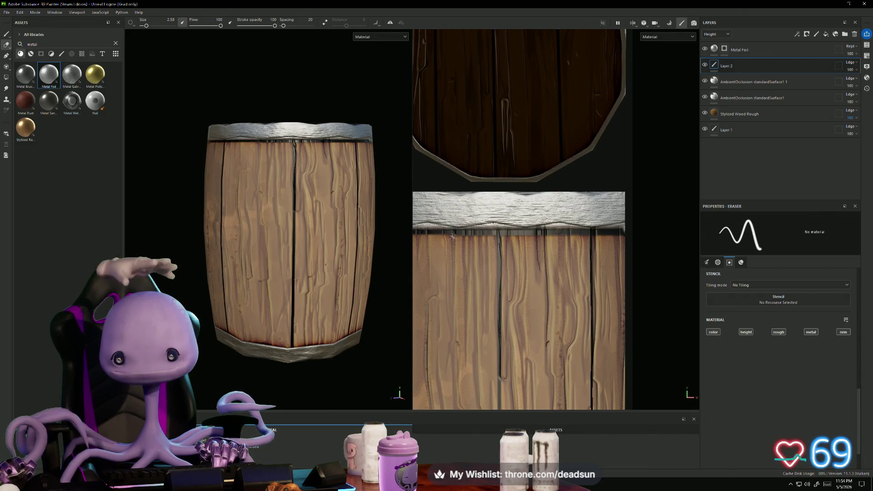
{"action": "left_click", "coordinate": [641, 236], "text": "shift"}
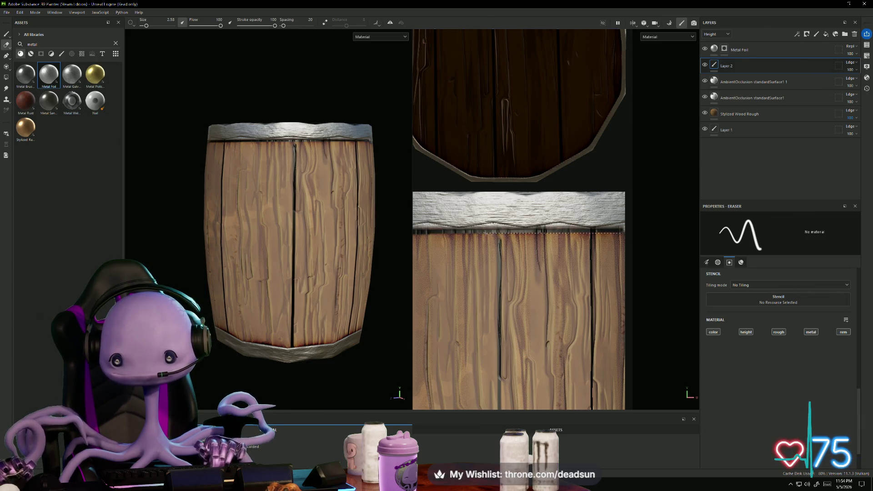
Step: Erase another straight line along the plank tops further left on the band
{"action": "key", "text": "shift"}
{"action": "middle_click_drag", "start_coordinate": [425, 235], "coordinate": [606, 235]}
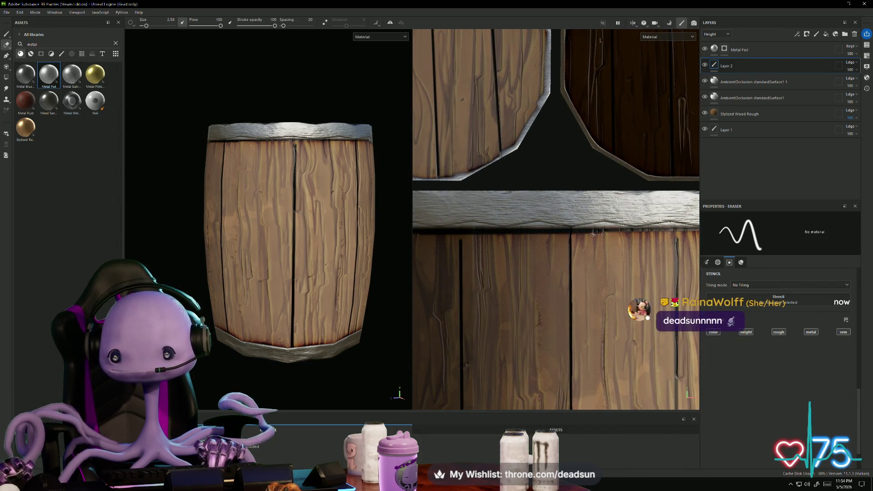
{"action": "middle_click_drag", "start_coordinate": [457, 245], "coordinate": [633, 245]}
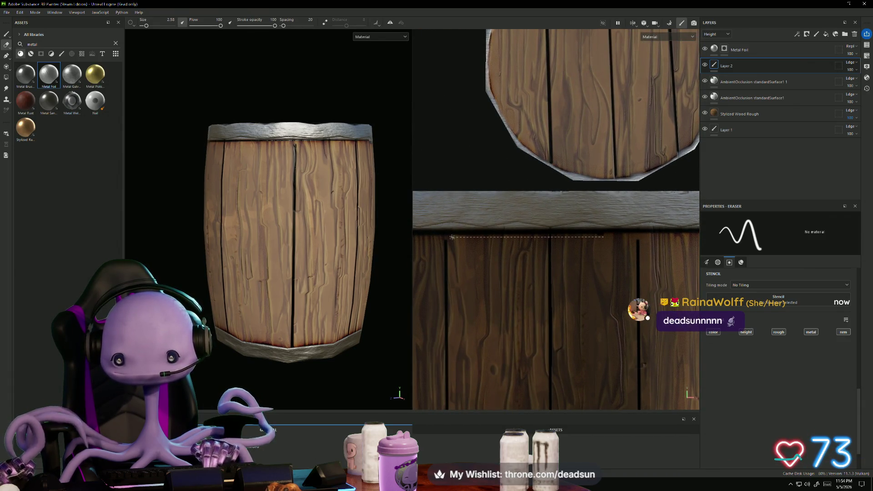
{"action": "middle_click_drag", "start_coordinate": [448, 237], "coordinate": [639, 237]}
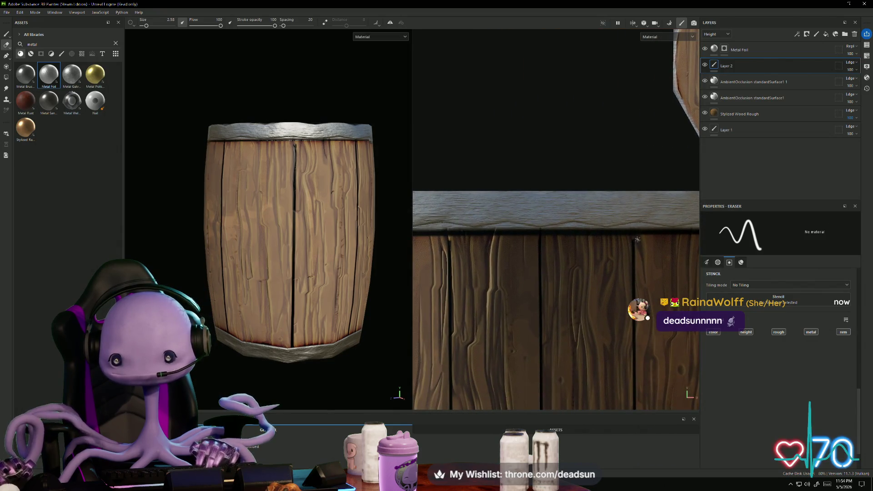
{"action": "left_click", "coordinate": [639, 237], "text": "shift"}
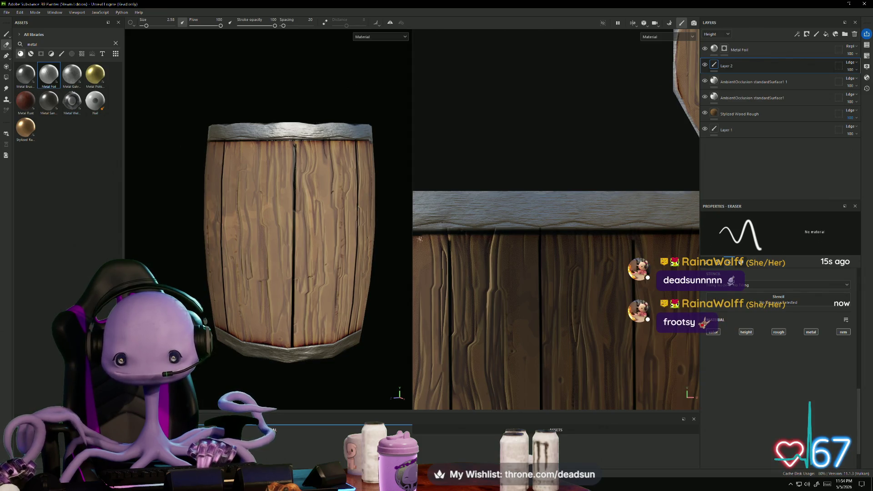
{"action": "middle_click_drag", "start_coordinate": [644, 256], "coordinate": [649, 256]}
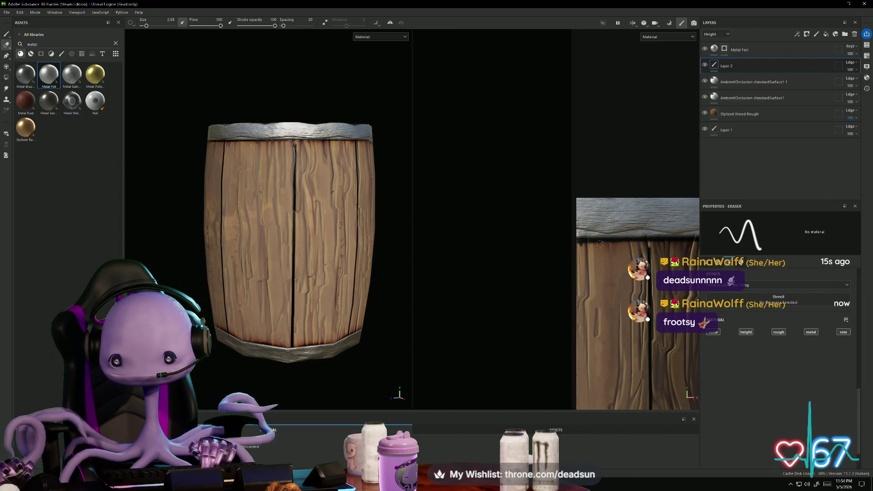
{"action": "scroll", "coordinate": [384, 258], "scroll_direction": "down", "scroll_amount": 2}
{"action": "left_click_drag", "start_coordinate": [384, 258], "coordinate": [384, 291], "text": "alt"}
{"action": "scroll", "coordinate": [652, 249], "scroll_direction": "up", "scroll_amount": 3}
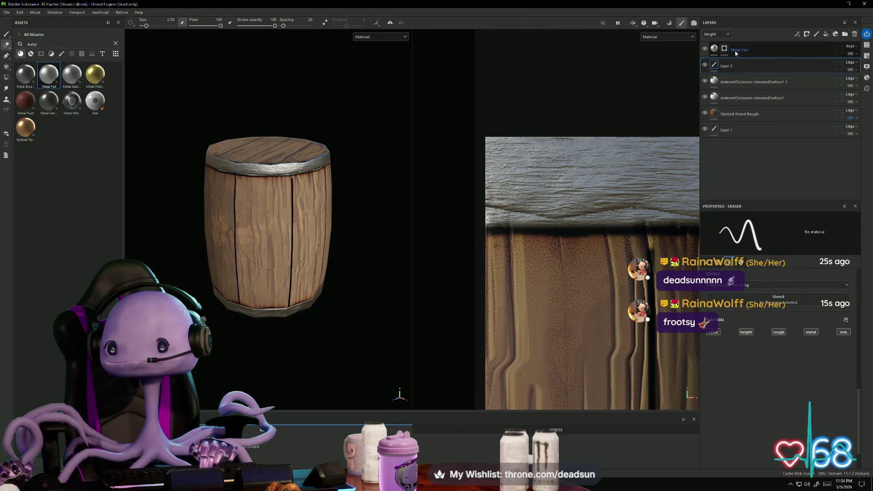
Step: Reselect Layer 2 and switch from the Eraser back to the paint brush
{"action": "left_click", "coordinate": [751, 82]}
{"action": "scroll", "coordinate": [641, 256], "scroll_direction": "up", "scroll_amount": 2}
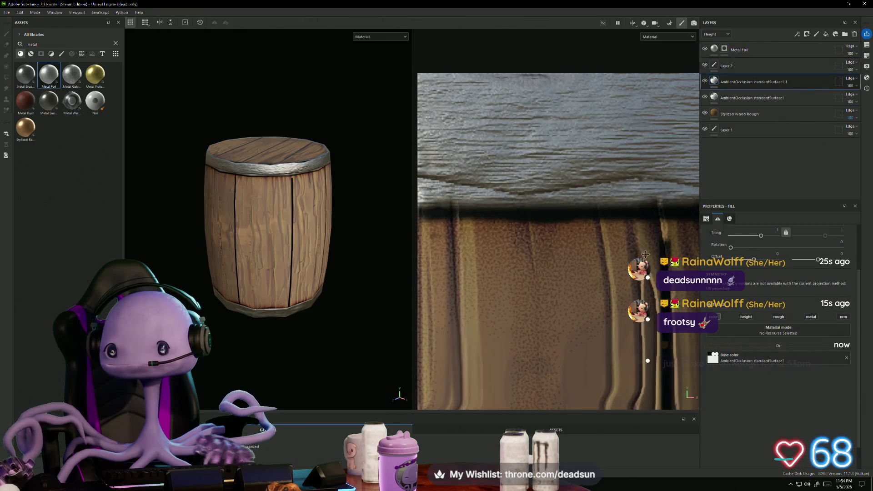
{"action": "left_click", "coordinate": [721, 66]}
{"action": "key", "text": "e"}
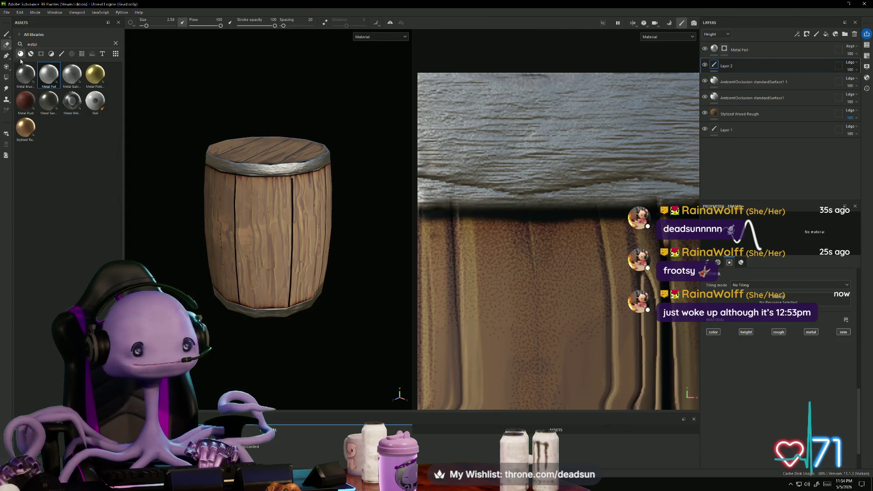
{"action": "left_click", "coordinate": [6, 33]}
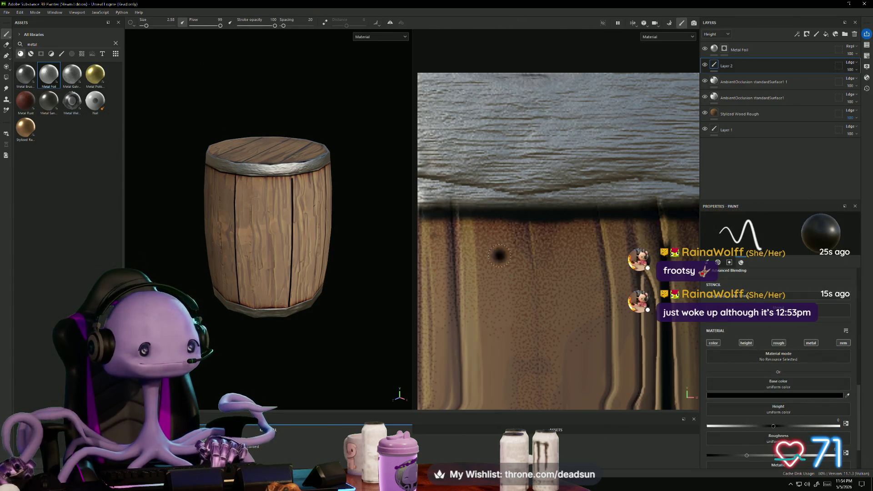
Step: Zoom onto a plank seam and paint a straight dark line along it
{"action": "middle_click_drag", "start_coordinate": [567, 265], "coordinate": [531, 261]}
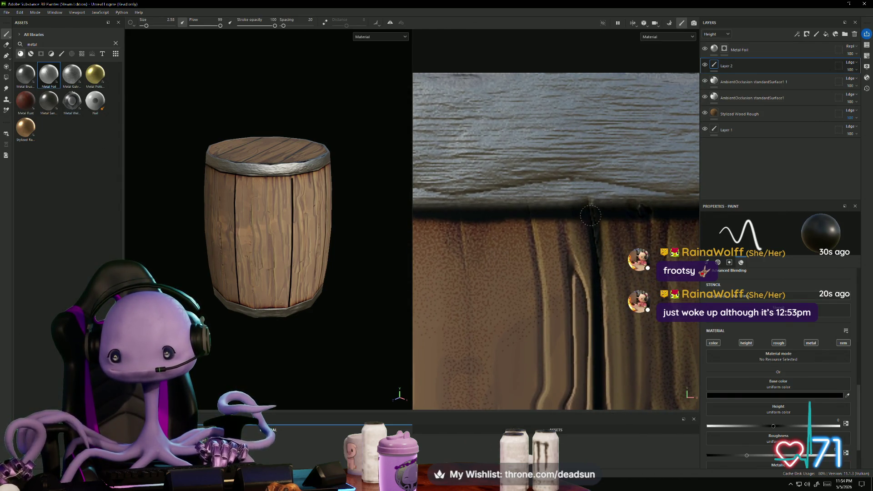
{"action": "scroll", "coordinate": [590, 216], "scroll_direction": "down", "scroll_amount": 5}
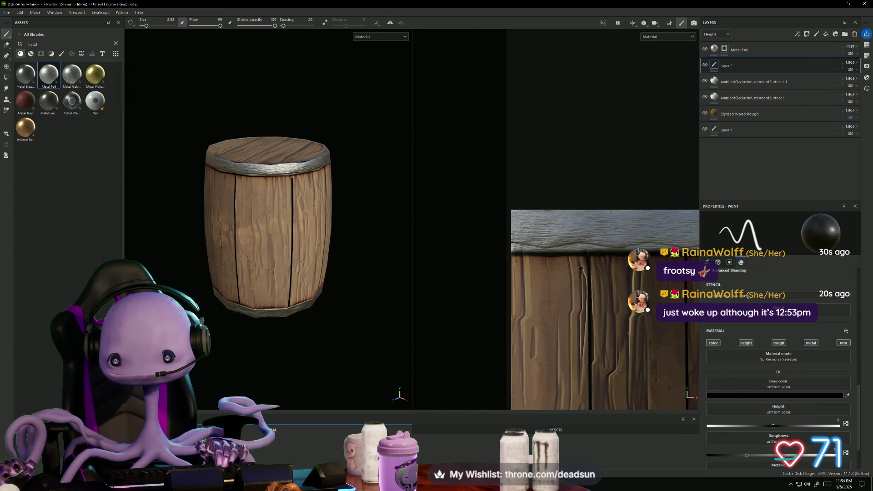
{"action": "scroll", "coordinate": [582, 268], "scroll_direction": "up", "scroll_amount": 3}
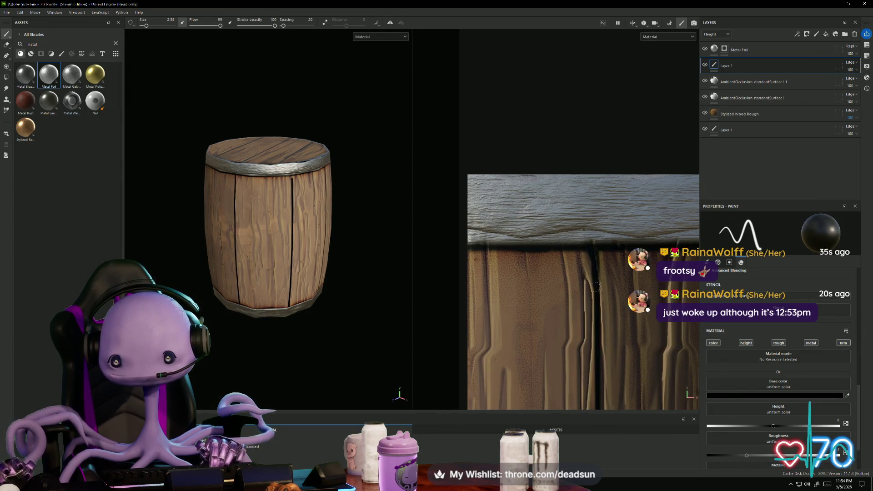
{"action": "scroll", "coordinate": [500, 213], "scroll_direction": "up", "scroll_amount": 3}
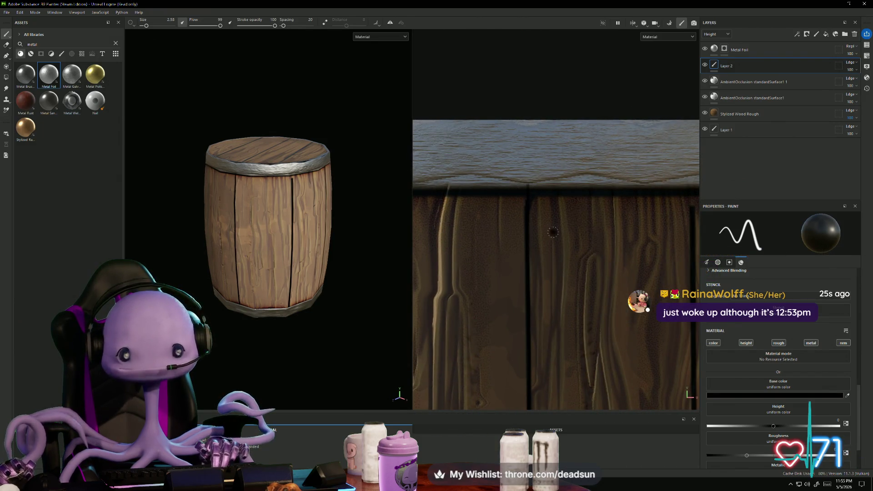
{"action": "scroll", "coordinate": [530, 212], "scroll_direction": "down", "scroll_amount": 4}
{"action": "scroll", "coordinate": [593, 232], "scroll_direction": "up", "scroll_amount": 4}
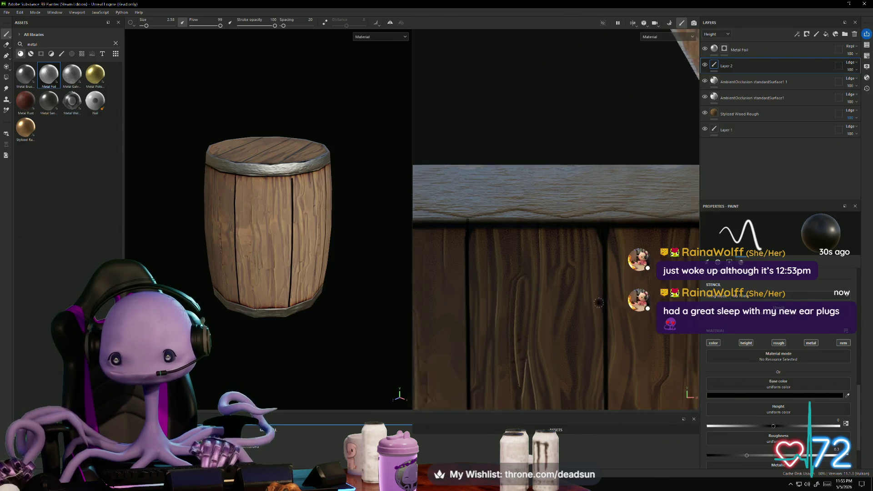
{"action": "scroll", "coordinate": [605, 245], "scroll_direction": "down", "scroll_amount": 2}
{"action": "mouse_move", "coordinate": [605, 245]}
{"action": "middle_mouse_down"}
{"action": "mouse_move", "coordinate": [546, 164]}
{"action": "mouse_move", "coordinate": [529, 280]}
{"action": "middle_mouse_up"}
{"action": "scroll", "coordinate": [529, 280], "scroll_direction": "up", "scroll_amount": 1}
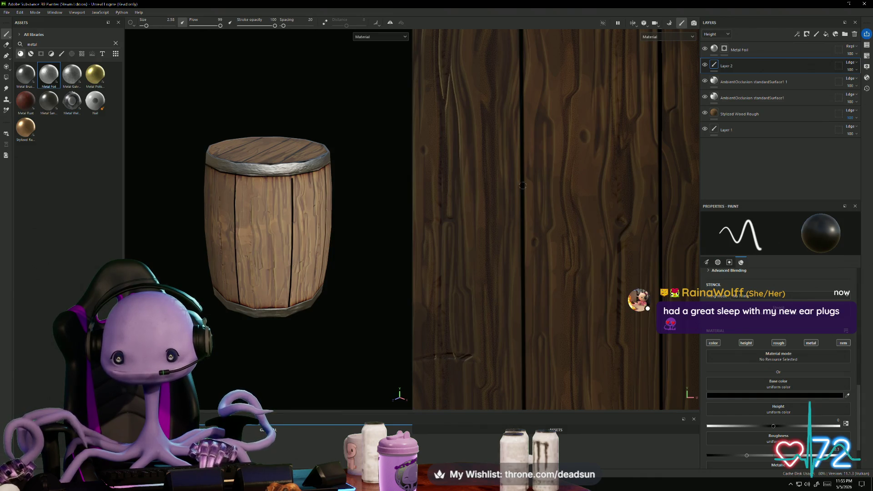
{"action": "left_click", "coordinate": [524, 238], "text": "shift"}
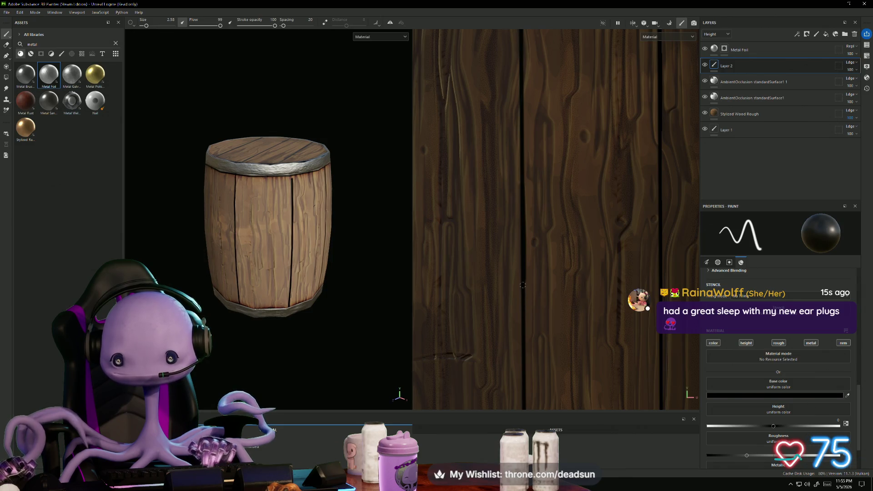
Step: Deepen the same plank seam with a second dark height stroke
{"action": "mouse_move", "coordinate": [523, 251]}
{"action": "middle_mouse_down"}
{"action": "mouse_move", "coordinate": [517, 234]}
{"action": "mouse_move", "coordinate": [513, 331]}
{"action": "middle_mouse_up"}
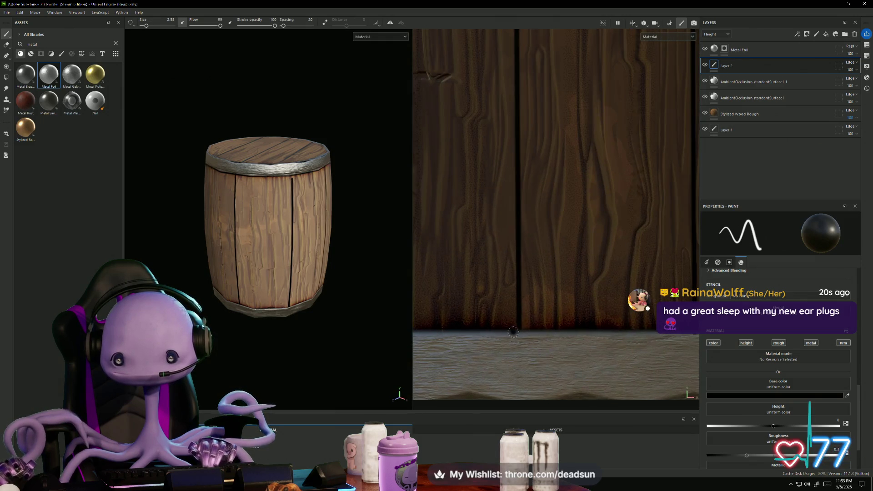
{"action": "mouse_move", "coordinate": [618, 302]}
{"action": "middle_mouse_down"}
{"action": "mouse_move", "coordinate": [568, 291]}
{"action": "mouse_move", "coordinate": [454, 296]}
{"action": "mouse_move", "coordinate": [514, 256]}
{"action": "middle_mouse_up"}
{"action": "scroll", "coordinate": [514, 256], "scroll_direction": "up", "scroll_amount": 2}
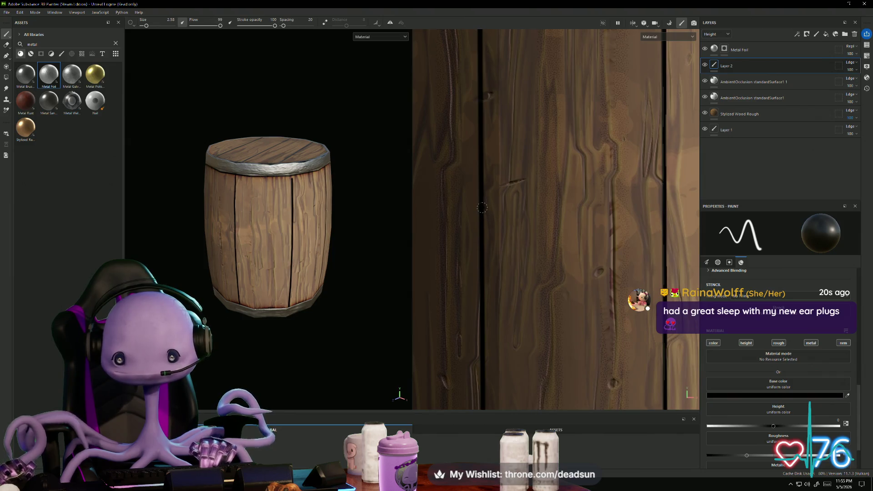
{"action": "left_click_drag", "start_coordinate": [485, 226], "coordinate": [486, 242]}
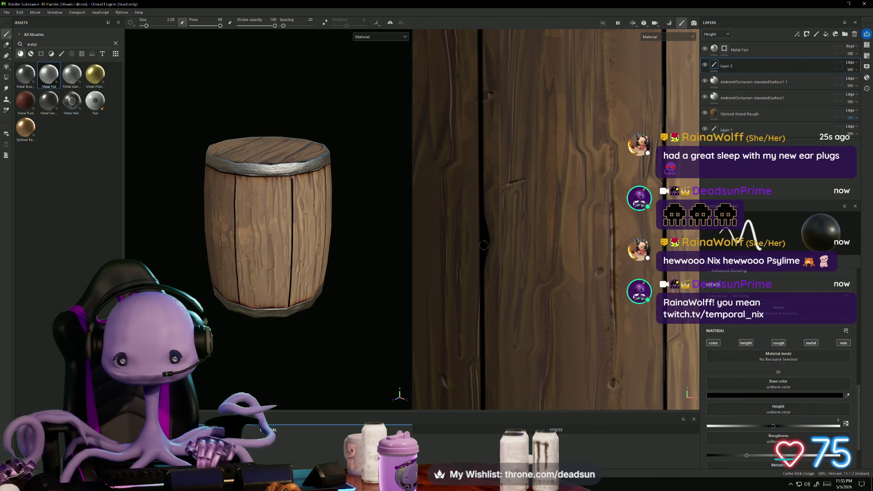
{"action": "middle_click_drag", "start_coordinate": [479, 249], "coordinate": [416, 253]}
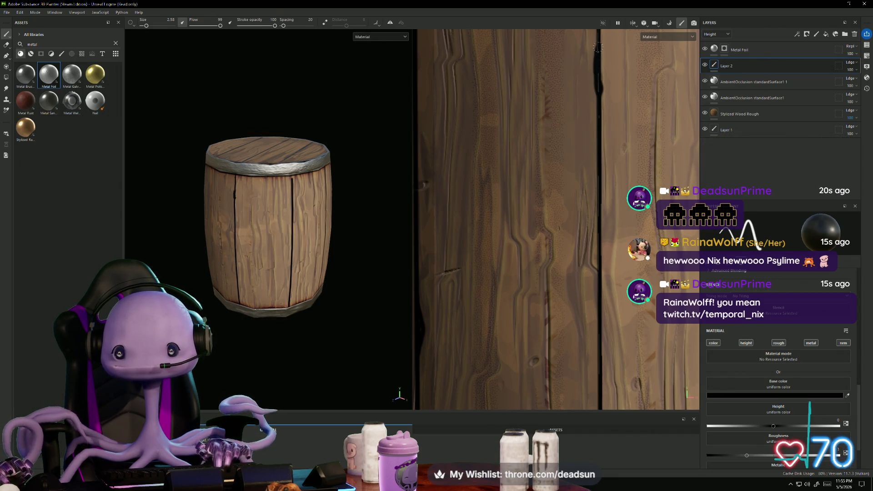
{"action": "scroll", "coordinate": [597, 47], "scroll_direction": "down", "scroll_amount": 4}
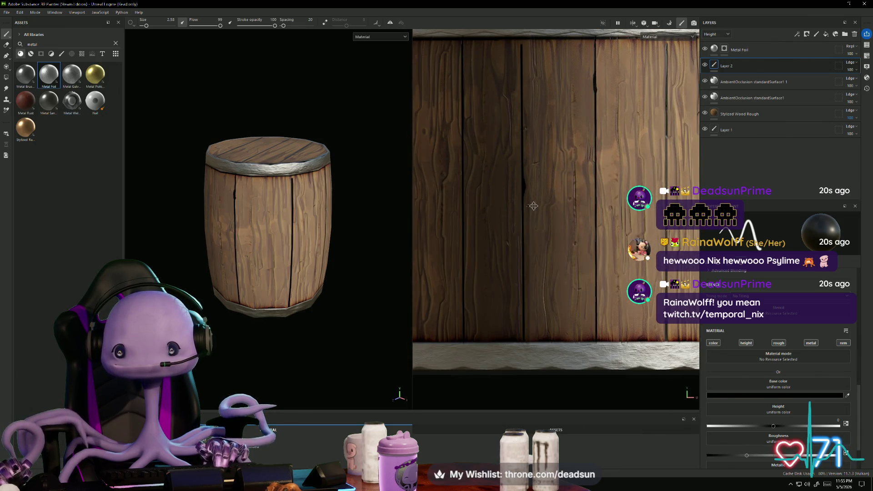
Step: Paint a dark curving stroke down a plank, then undo it
{"action": "scroll", "coordinate": [531, 206], "scroll_direction": "up", "scroll_amount": 3}
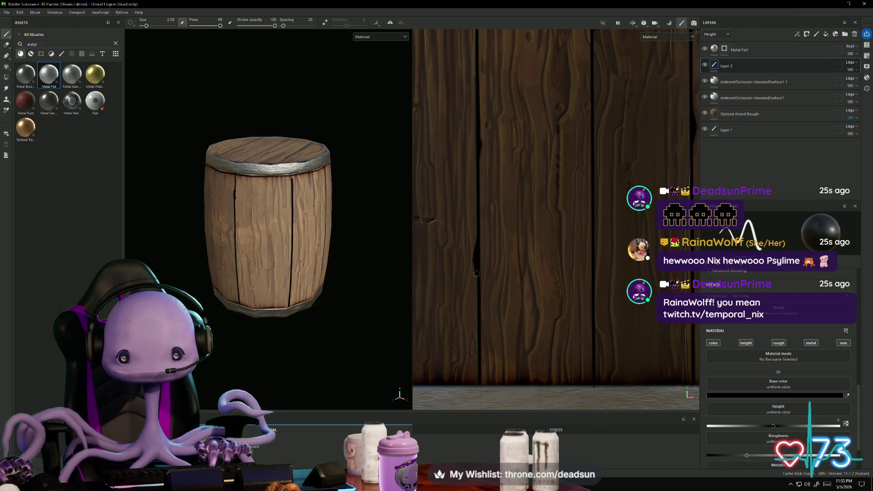
{"action": "scroll", "coordinate": [476, 273], "scroll_direction": "down", "scroll_amount": 2}
{"action": "mouse_move", "coordinate": [400, 273]}
{"action": "left_mouse_down", "text": "alt"}
{"action": "mouse_move", "coordinate": [375, 272]}
{"action": "mouse_move", "coordinate": [393, 258]}
{"action": "left_mouse_up", "text": "alt"}
{"action": "scroll", "coordinate": [474, 141], "scroll_direction": "up", "scroll_amount": 3}
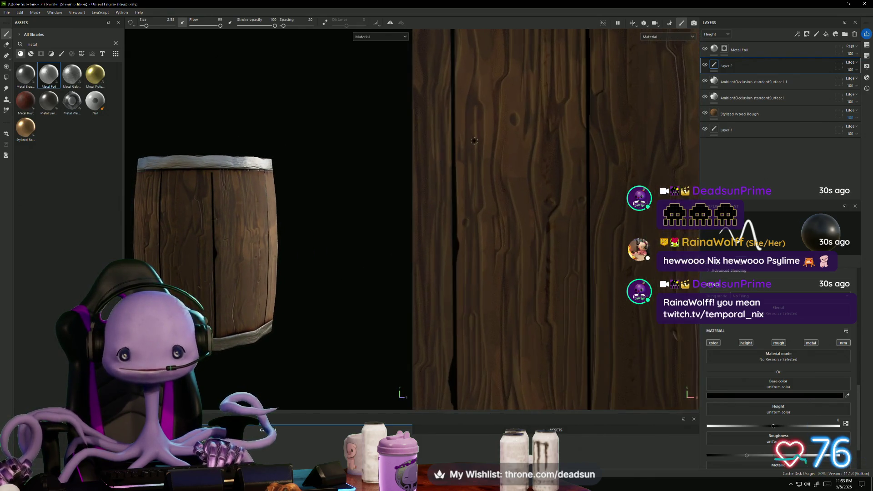
{"action": "scroll", "coordinate": [475, 141], "scroll_direction": "up", "scroll_amount": 3}
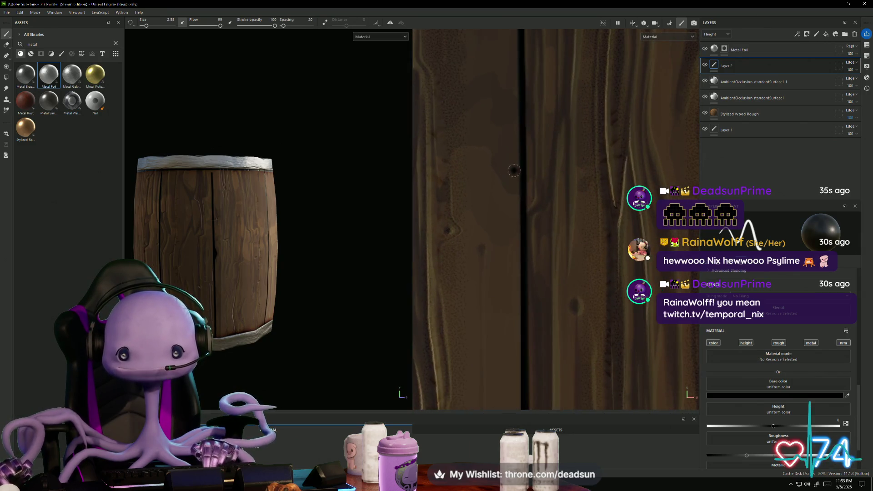
{"action": "mouse_move", "coordinate": [519, 163]}
{"action": "left_mouse_down"}
{"action": "mouse_move", "coordinate": [512, 213]}
{"action": "mouse_move", "coordinate": [520, 237]}
{"action": "mouse_move", "coordinate": [520, 191]}
{"action": "left_mouse_up"}
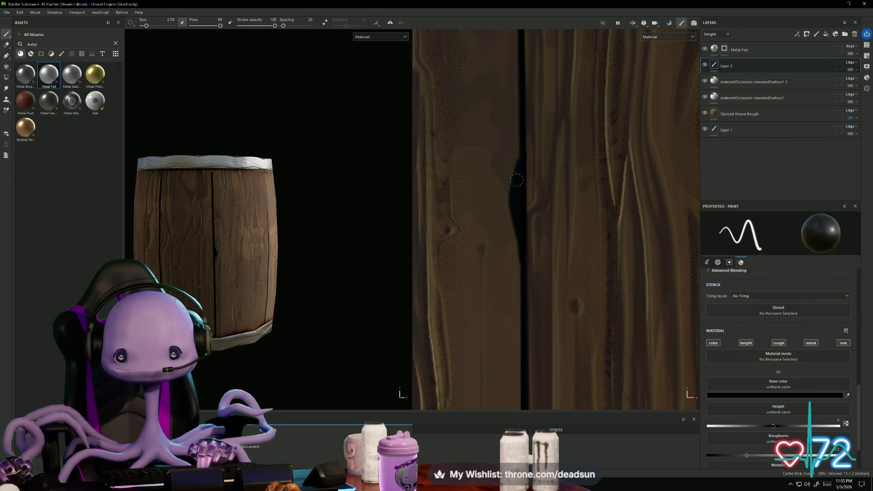
{"action": "key", "text": "ctrl+z"}
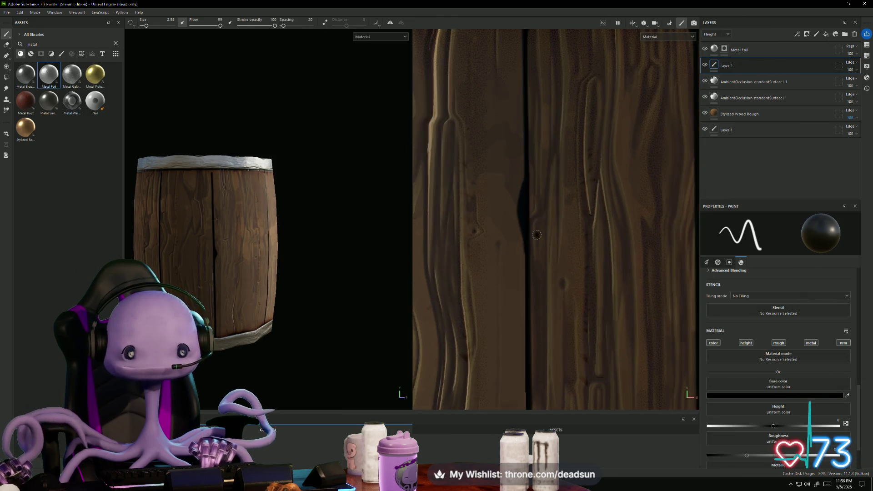
Step: Darken the plank crack and extend it thicker downward
{"action": "middle_click_drag", "start_coordinate": [283, 271], "coordinate": [370, 267], "text": "alt"}
{"action": "scroll", "coordinate": [370, 267], "scroll_direction": "down", "scroll_amount": 2}
{"action": "mouse_move", "coordinate": [370, 267]}
{"action": "left_mouse_down", "text": "alt"}
{"action": "mouse_move", "coordinate": [347, 296]}
{"action": "mouse_move", "coordinate": [444, 292]}
{"action": "left_mouse_up", "text": "alt"}
{"action": "scroll", "coordinate": [431, 323], "scroll_direction": "up", "scroll_amount": 2}
{"action": "mouse_move", "coordinate": [430, 323]}
{"action": "left_mouse_down", "text": "alt"}
{"action": "mouse_move", "coordinate": [386, 371]}
{"action": "mouse_move", "coordinate": [382, 391]}
{"action": "mouse_move", "coordinate": [370, 261]}
{"action": "left_mouse_up", "text": "alt"}
{"action": "scroll", "coordinate": [534, 318], "scroll_direction": "down", "scroll_amount": 3}
{"action": "scroll", "coordinate": [535, 319], "scroll_direction": "up", "scroll_amount": 1}
{"action": "scroll", "coordinate": [535, 318], "scroll_direction": "up", "scroll_amount": 6}
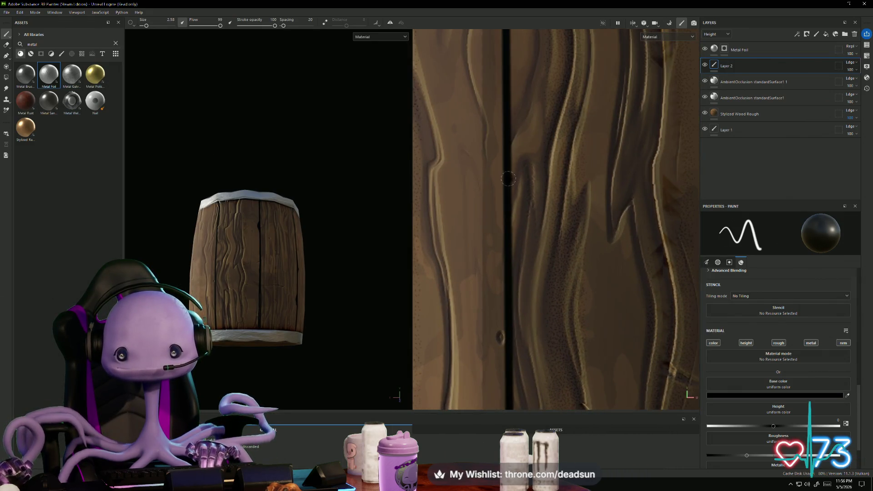
{"action": "left_click_drag", "start_coordinate": [519, 172], "coordinate": [509, 74]}
{"action": "mouse_move", "coordinate": [510, 111]}
{"action": "left_mouse_down"}
{"action": "mouse_move", "coordinate": [516, 169]}
{"action": "mouse_move", "coordinate": [512, 124]}
{"action": "left_mouse_up"}
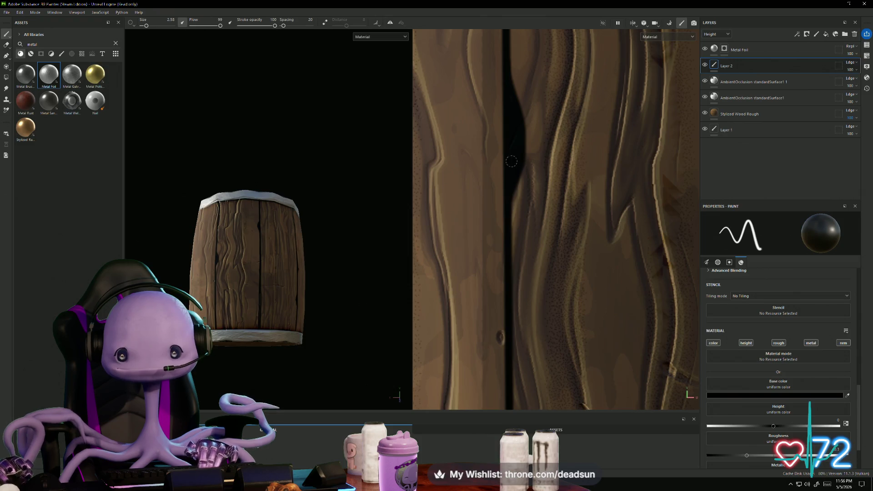
{"action": "scroll", "coordinate": [513, 160], "scroll_direction": "down", "scroll_amount": 3}
{"action": "left_click_drag", "start_coordinate": [282, 301], "coordinate": [571, 277], "text": "alt"}
{"action": "scroll", "coordinate": [579, 261], "scroll_direction": "down", "scroll_amount": 5}
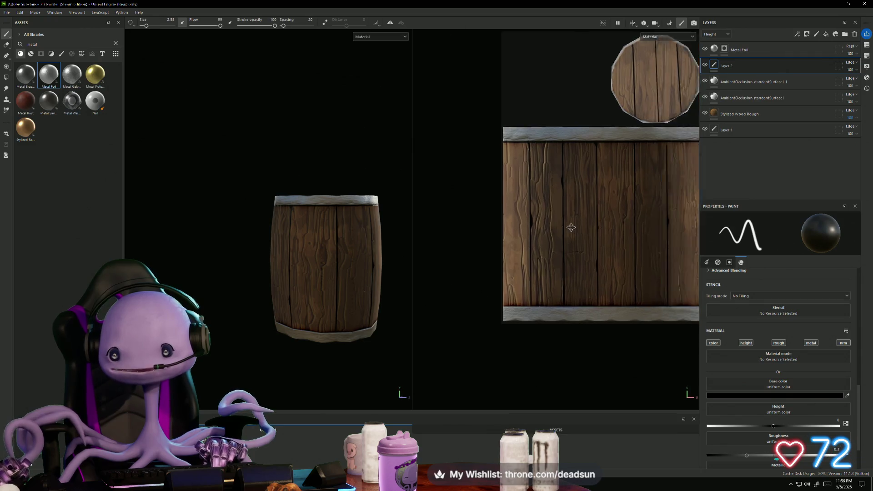
Step: Paint a dark groove along one plank seam and darken it further upward
{"action": "scroll", "coordinate": [525, 294], "scroll_direction": "up", "scroll_amount": 5}
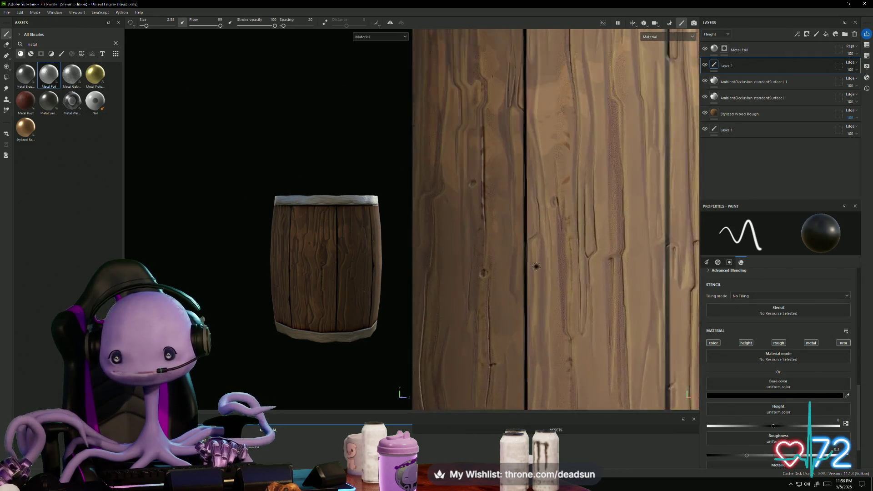
{"action": "scroll", "coordinate": [525, 307], "scroll_direction": "up", "scroll_amount": 2}
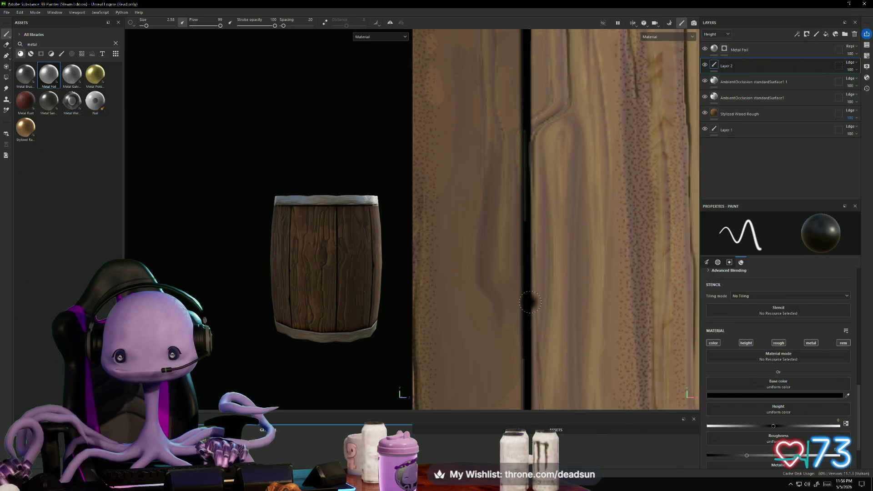
{"action": "mouse_move", "coordinate": [536, 286]}
{"action": "left_mouse_down"}
{"action": "mouse_move", "coordinate": [531, 137]}
{"action": "mouse_move", "coordinate": [527, 282]}
{"action": "mouse_move", "coordinate": [538, 256]}
{"action": "mouse_move", "coordinate": [523, 313]}
{"action": "mouse_move", "coordinate": [535, 266]}
{"action": "mouse_move", "coordinate": [523, 300]}
{"action": "mouse_move", "coordinate": [523, 150]}
{"action": "left_mouse_up"}
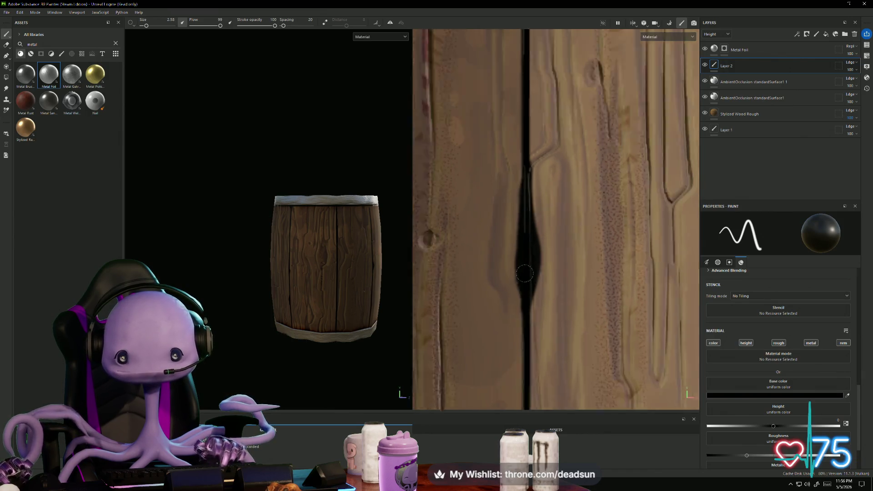
{"action": "scroll", "coordinate": [517, 317], "scroll_direction": "down", "scroll_amount": 4}
{"action": "scroll", "coordinate": [566, 242], "scroll_direction": "up", "scroll_amount": 5}
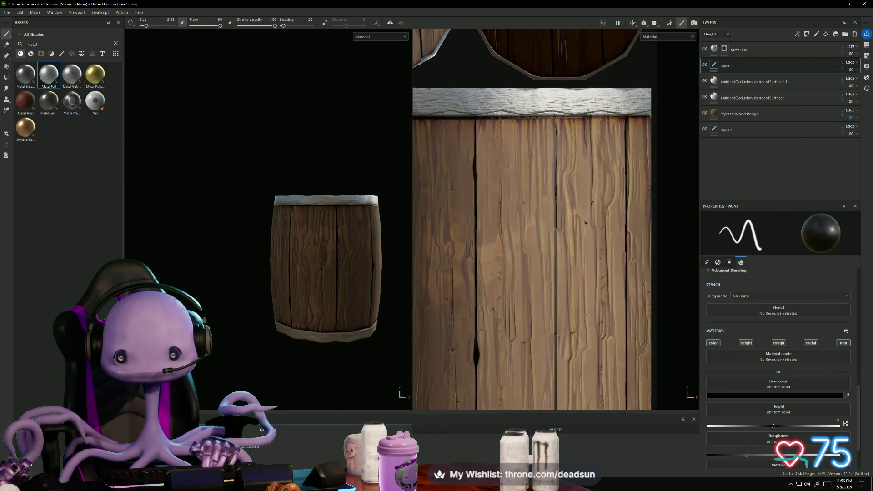
{"action": "scroll", "coordinate": [567, 241], "scroll_direction": "up", "scroll_amount": 3}
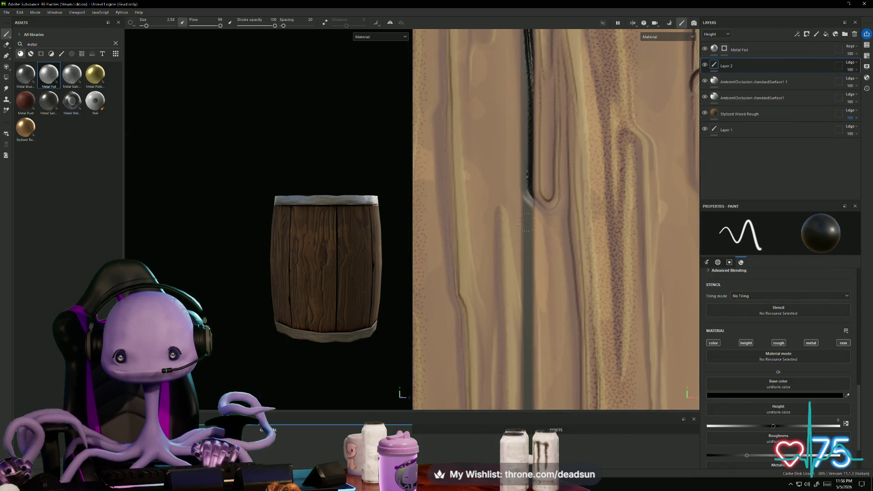
{"action": "mouse_move", "coordinate": [528, 229]}
{"action": "left_mouse_down"}
{"action": "mouse_move", "coordinate": [539, 164]}
{"action": "mouse_move", "coordinate": [528, 128]}
{"action": "left_mouse_up"}
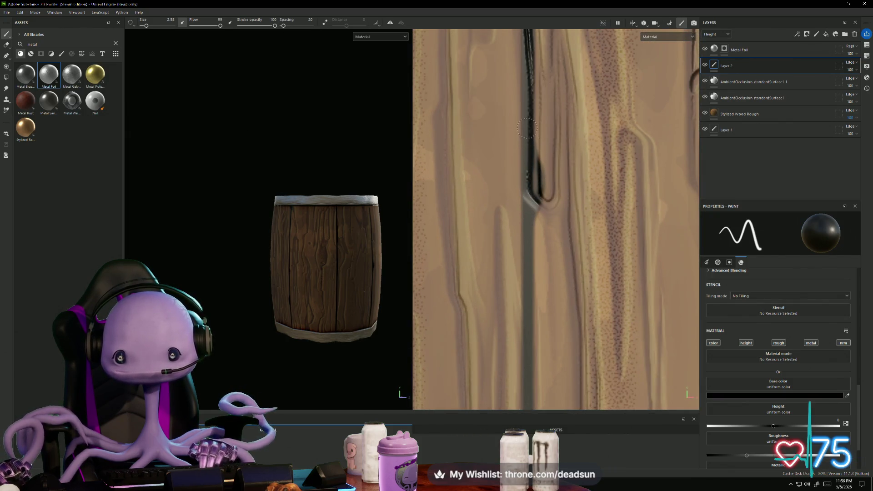
{"action": "scroll", "coordinate": [353, 275], "scroll_direction": "down", "scroll_amount": 5}
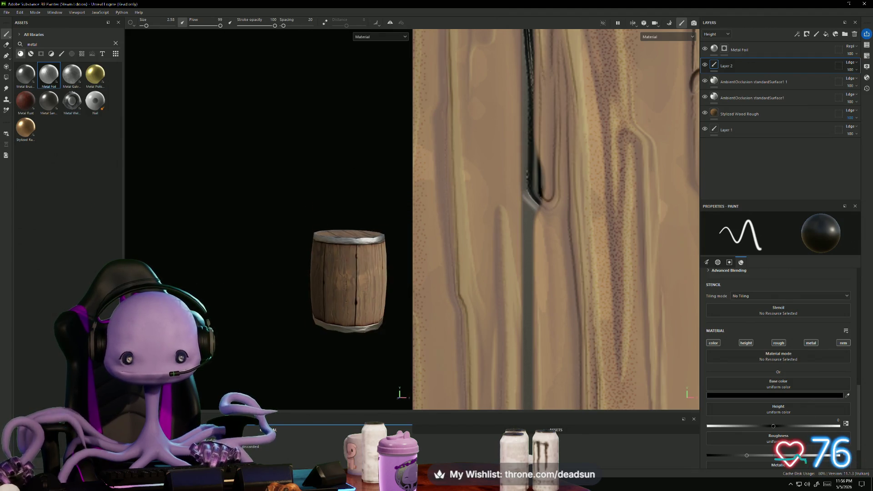
Step: Fill a lower plank seam with dark paint, extending it upward, and check the cracks in 3D
{"action": "left_click_drag", "start_coordinate": [353, 275], "coordinate": [373, 276], "text": "alt"}
{"action": "scroll", "coordinate": [343, 296], "scroll_direction": "up", "scroll_amount": 5}
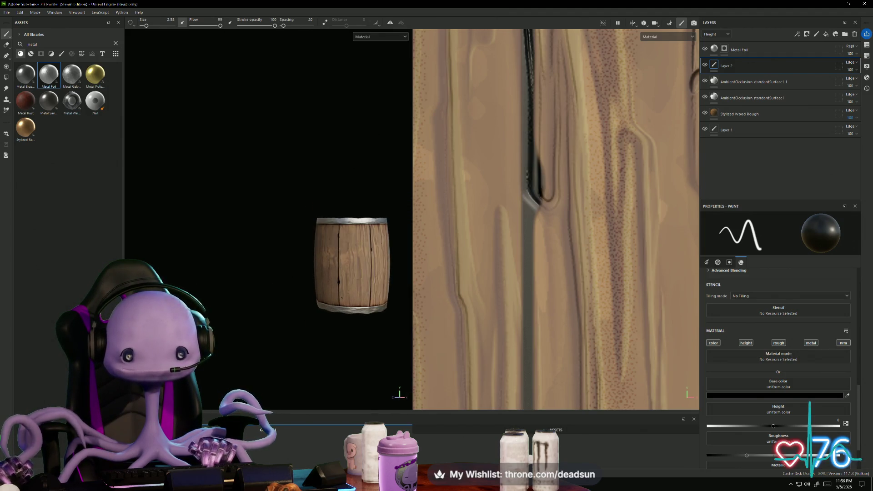
{"action": "scroll", "coordinate": [619, 249], "scroll_direction": "down", "scroll_amount": 5}
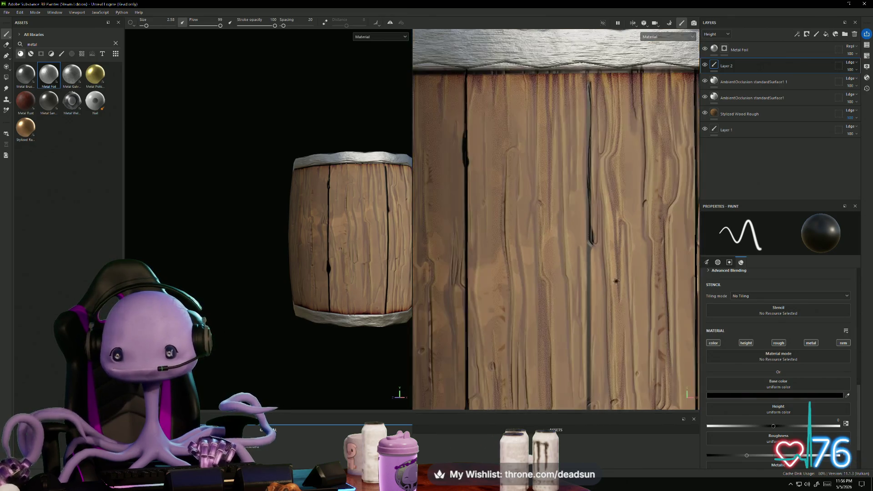
{"action": "scroll", "coordinate": [551, 297], "scroll_direction": "up", "scroll_amount": 2}
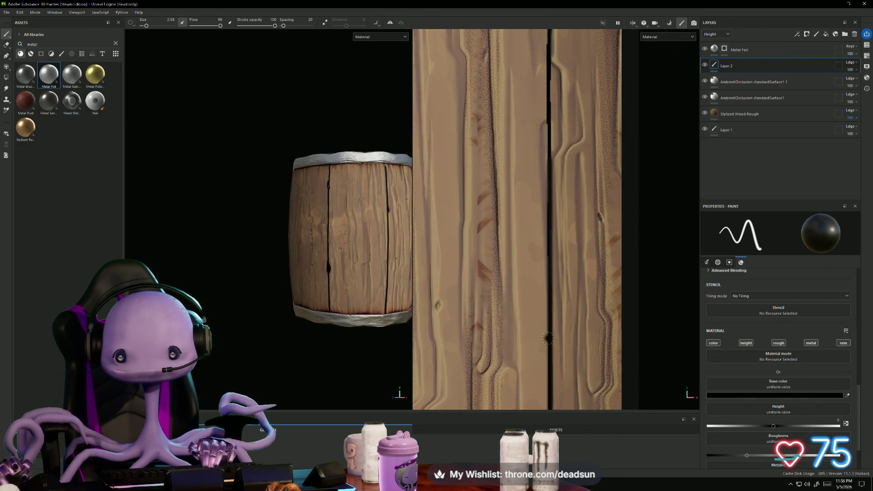
{"action": "mouse_move", "coordinate": [551, 203]}
{"action": "left_mouse_down"}
{"action": "mouse_move", "coordinate": [554, 236]}
{"action": "mouse_move", "coordinate": [545, 243]}
{"action": "mouse_move", "coordinate": [547, 207]}
{"action": "left_mouse_up"}
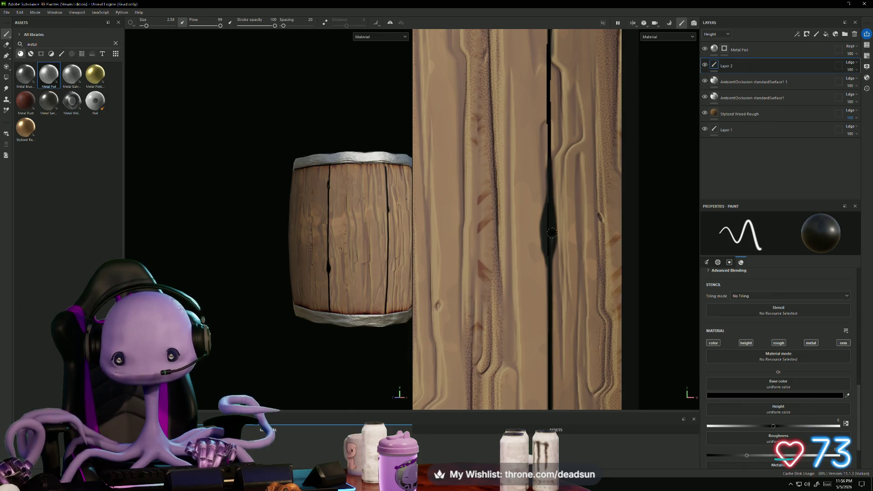
{"action": "left_click_drag", "start_coordinate": [550, 282], "coordinate": [555, 231]}
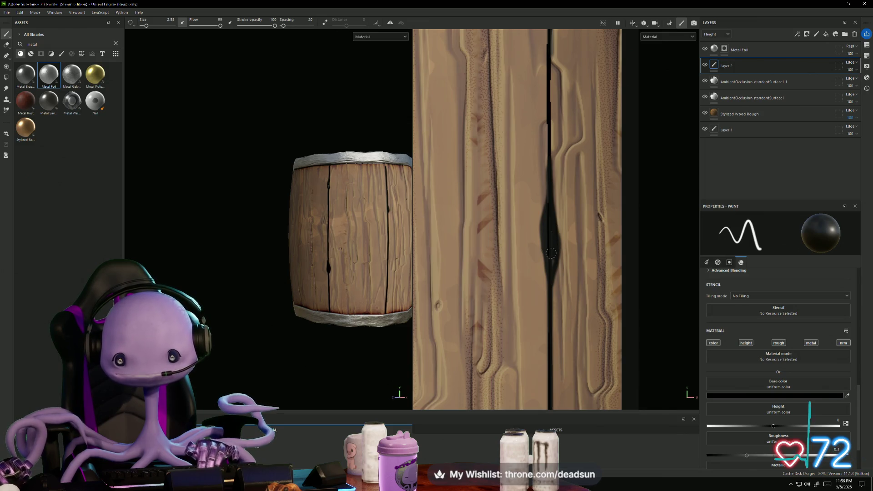
{"action": "mouse_move", "coordinate": [351, 236]}
{"action": "left_mouse_down", "text": "alt"}
{"action": "mouse_move", "coordinate": [273, 322]}
{"action": "mouse_move", "coordinate": [269, 299]}
{"action": "mouse_move", "coordinate": [364, 291]}
{"action": "left_mouse_up", "text": "alt"}
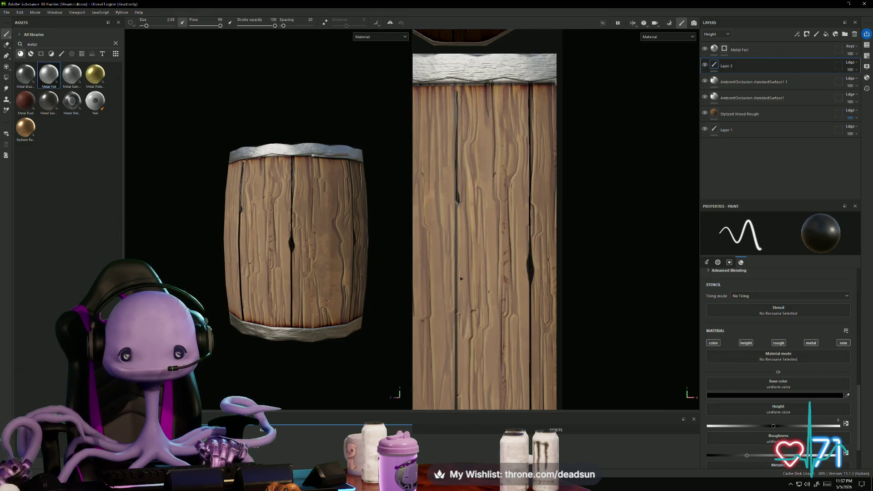
Step: Frame the round top lid and paint a dark crack down it
{"action": "scroll", "coordinate": [538, 267], "scroll_direction": "down", "scroll_amount": 5}
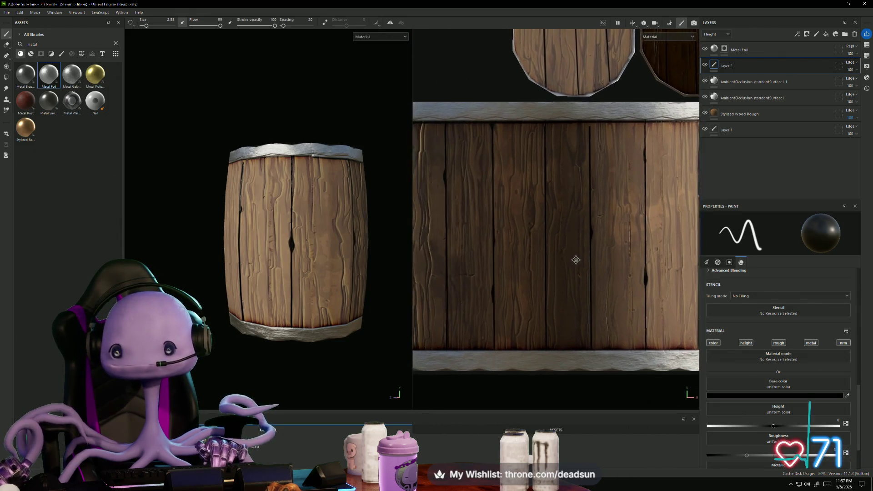
{"action": "middle_click_drag", "start_coordinate": [538, 266], "coordinate": [532, 262]}
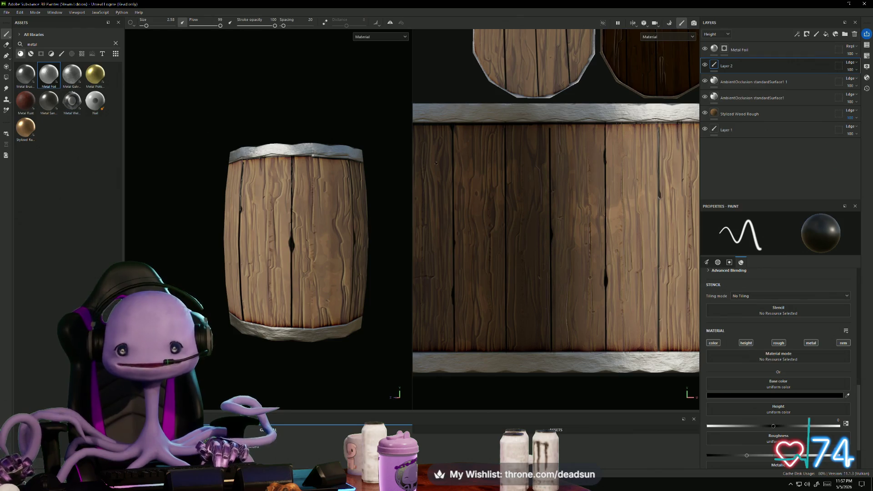
{"action": "mouse_move", "coordinate": [346, 264]}
{"action": "left_mouse_down", "text": "alt"}
{"action": "mouse_move", "coordinate": [361, 254]}
{"action": "mouse_move", "coordinate": [318, 318]}
{"action": "mouse_move", "coordinate": [306, 272]}
{"action": "left_mouse_up", "text": "alt"}
{"action": "scroll", "coordinate": [533, 68], "scroll_direction": "up", "scroll_amount": 2}
{"action": "scroll", "coordinate": [533, 67], "scroll_direction": "up", "scroll_amount": 2}
{"action": "middle_click_drag", "start_coordinate": [534, 67], "coordinate": [505, 205]}
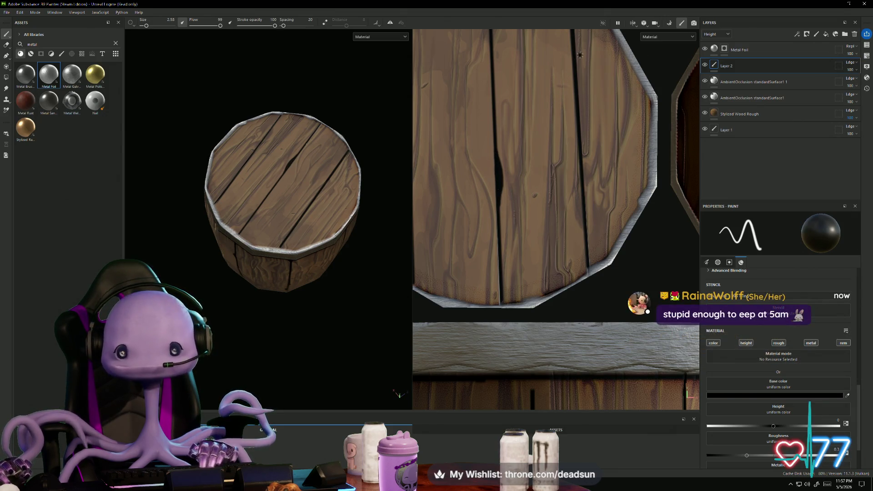
{"action": "left_click_drag", "start_coordinate": [569, 69], "coordinate": [573, 94]}
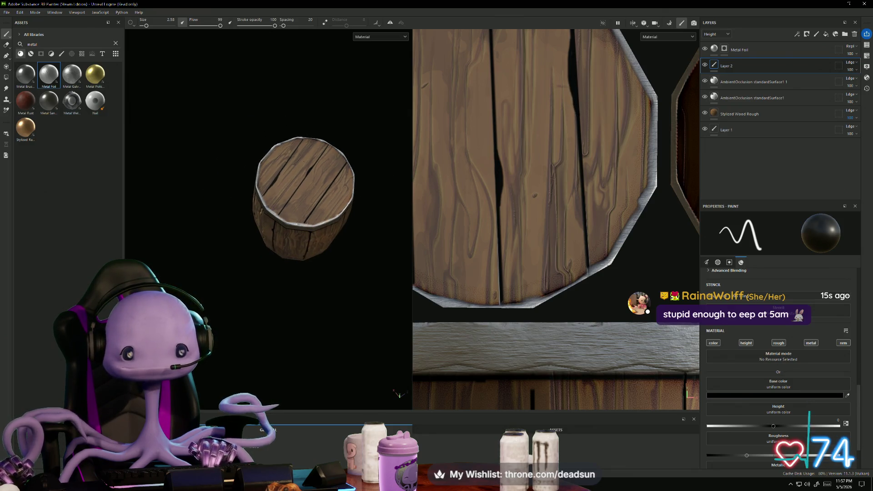
Step: Darken the lid's crack and extend the top crack further down the boards
{"action": "scroll", "coordinate": [485, 114], "scroll_direction": "down", "scroll_amount": 5}
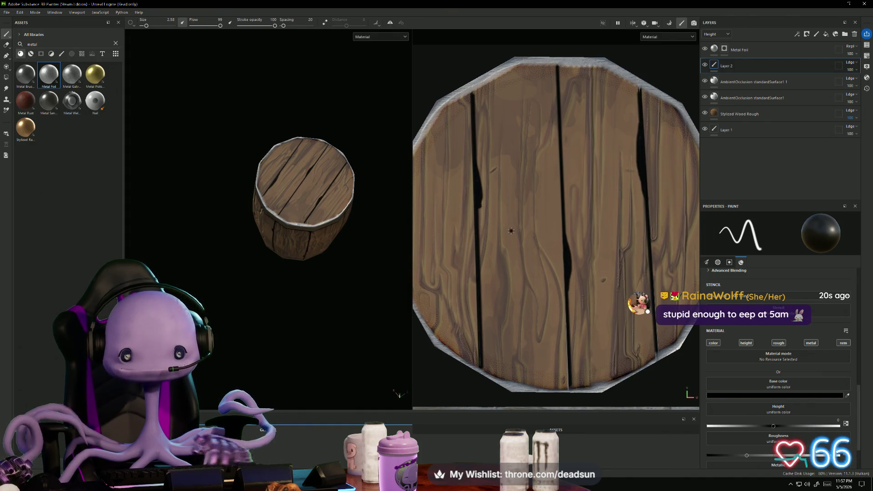
{"action": "scroll", "coordinate": [495, 218], "scroll_direction": "up", "scroll_amount": 1}
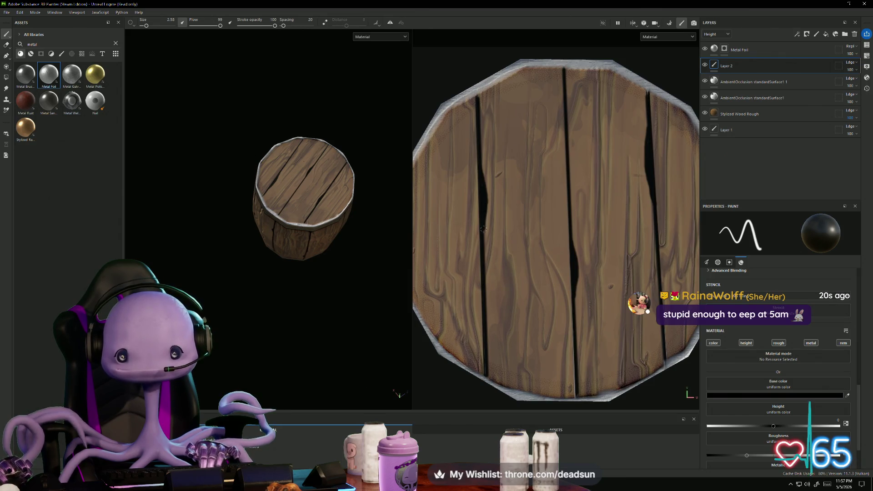
{"action": "mouse_move", "coordinate": [476, 283]}
{"action": "left_mouse_down"}
{"action": "mouse_move", "coordinate": [484, 309]}
{"action": "mouse_move", "coordinate": [480, 269]}
{"action": "left_mouse_up"}
{"action": "scroll", "coordinate": [481, 294], "scroll_direction": "down", "scroll_amount": 3}
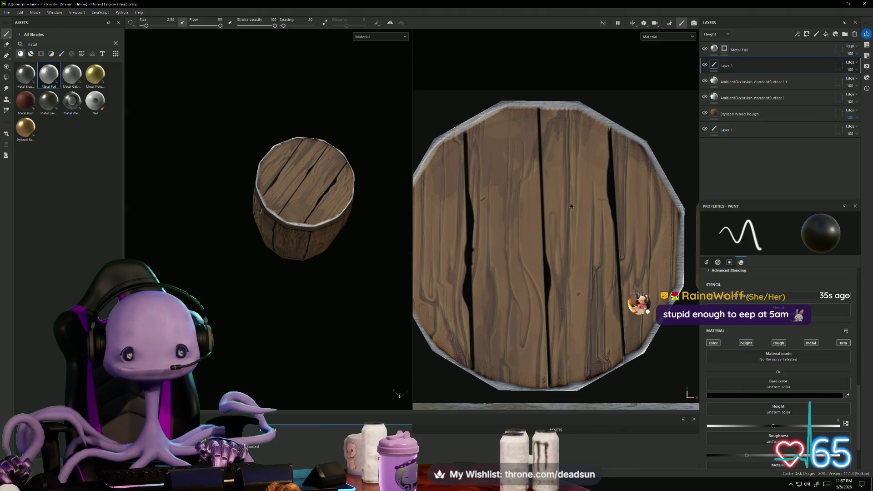
{"action": "left_click_drag", "start_coordinate": [539, 117], "coordinate": [543, 235]}
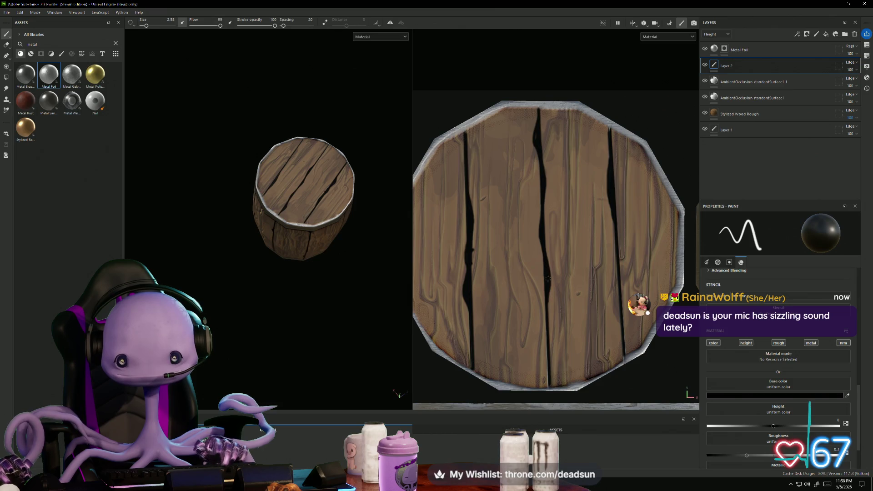
{"action": "scroll", "coordinate": [549, 258], "scroll_direction": "down", "scroll_amount": 2}
{"action": "middle_click_drag", "start_coordinate": [549, 259], "coordinate": [419, 258]}
{"action": "scroll", "coordinate": [545, 233], "scroll_direction": "down", "scroll_amount": 1}
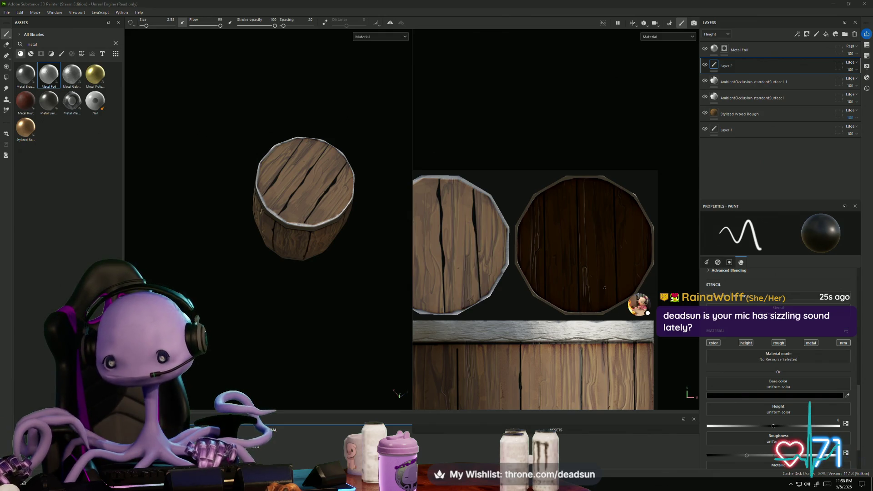
Step: Paint a dark height crack stroke down the boards of the barrel's dark bottom lid
{"action": "scroll", "coordinate": [583, 230], "scroll_direction": "up", "scroll_amount": 6}
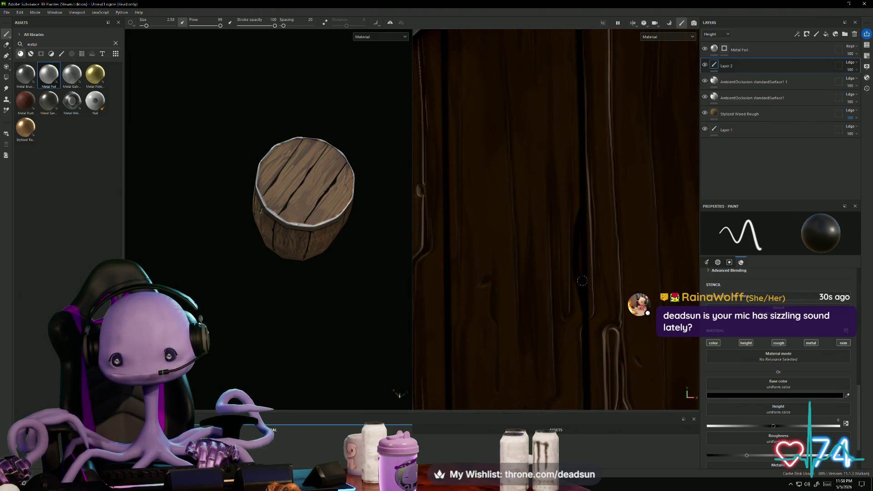
{"action": "scroll", "coordinate": [581, 303], "scroll_direction": "down", "scroll_amount": 3}
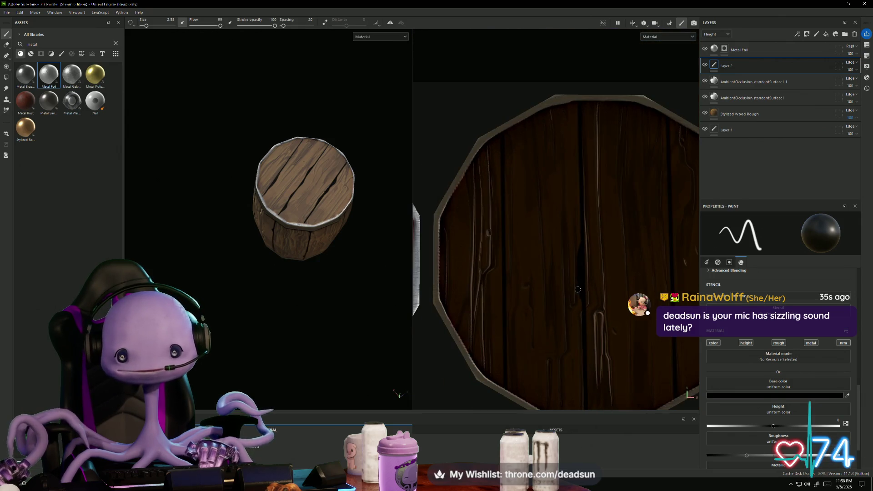
{"action": "left_click_drag", "start_coordinate": [296, 289], "coordinate": [284, 111], "text": "alt"}
{"action": "left_click_drag", "start_coordinate": [284, 182], "coordinate": [291, 137], "text": "alt"}
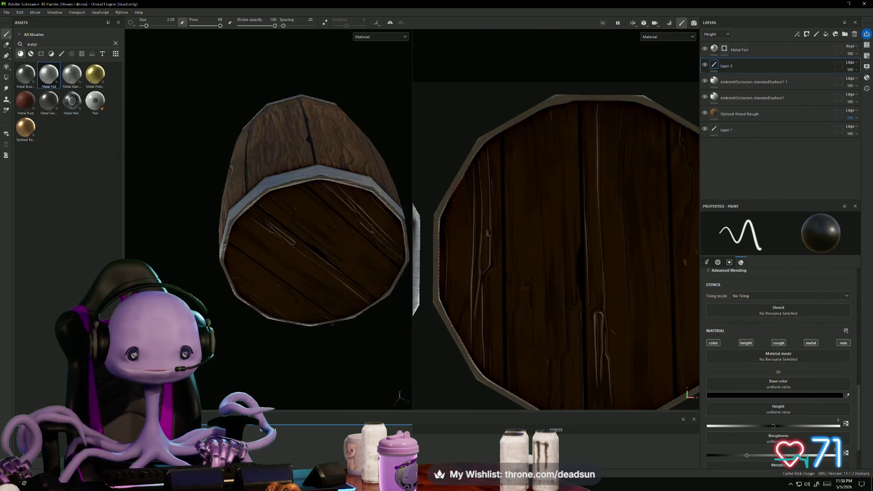
{"action": "scroll", "coordinate": [272, 205], "scroll_direction": "up", "scroll_amount": 5}
{"action": "middle_click_drag", "start_coordinate": [618, 304], "coordinate": [512, 293]}
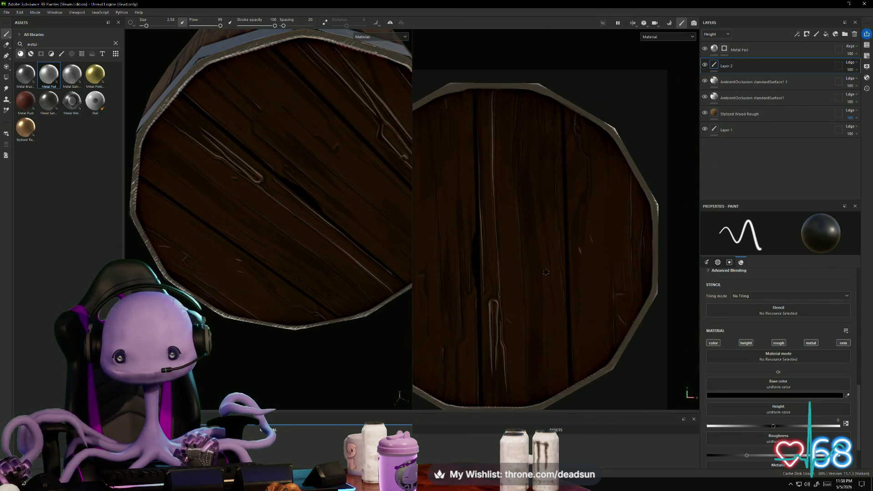
{"action": "left_click_drag", "start_coordinate": [568, 270], "coordinate": [569, 326]}
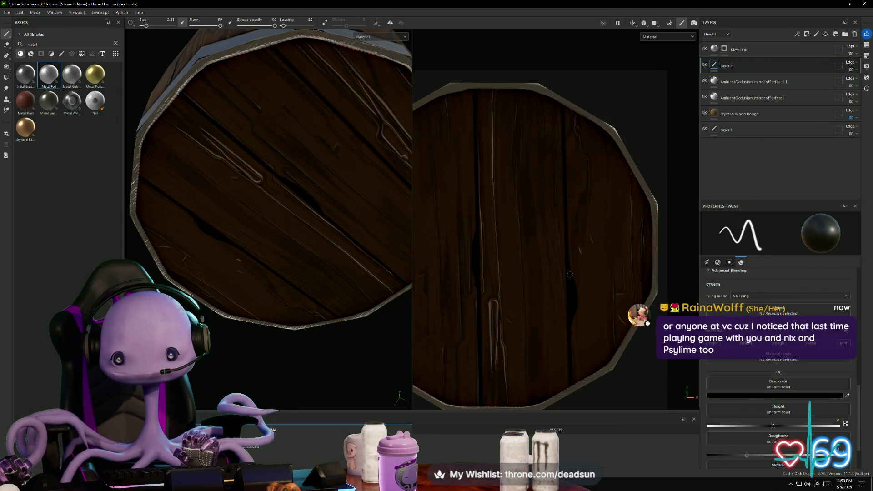
Step: Frame the whole barrel with F and orbit to view the top lid from above
{"action": "middle_click_drag", "start_coordinate": [539, 263], "coordinate": [640, 284]}
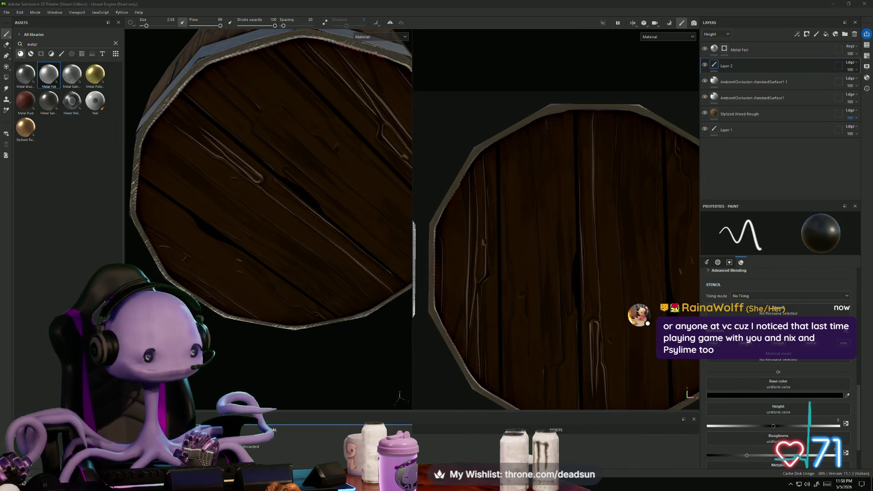
{"action": "middle_click_drag", "start_coordinate": [523, 269], "coordinate": [539, 253]}
{"action": "scroll", "coordinate": [539, 253], "scroll_direction": "up", "scroll_amount": 2}
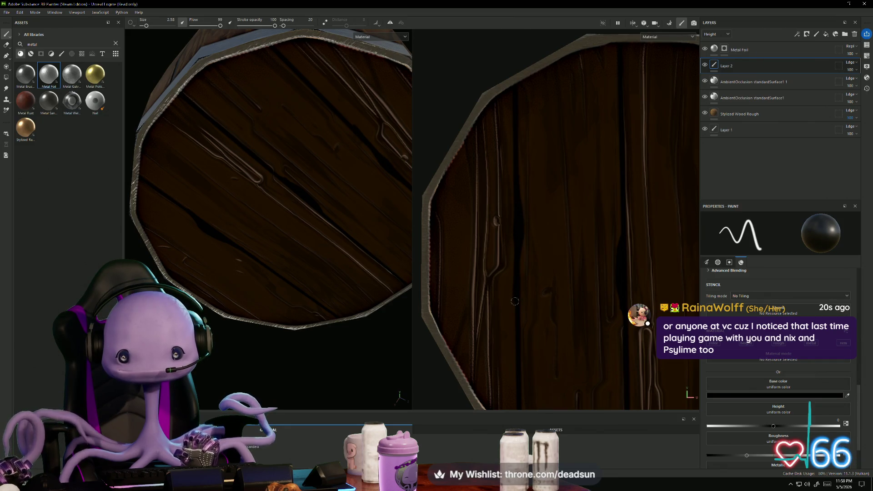
{"action": "scroll", "coordinate": [514, 330], "scroll_direction": "down", "scroll_amount": 3}
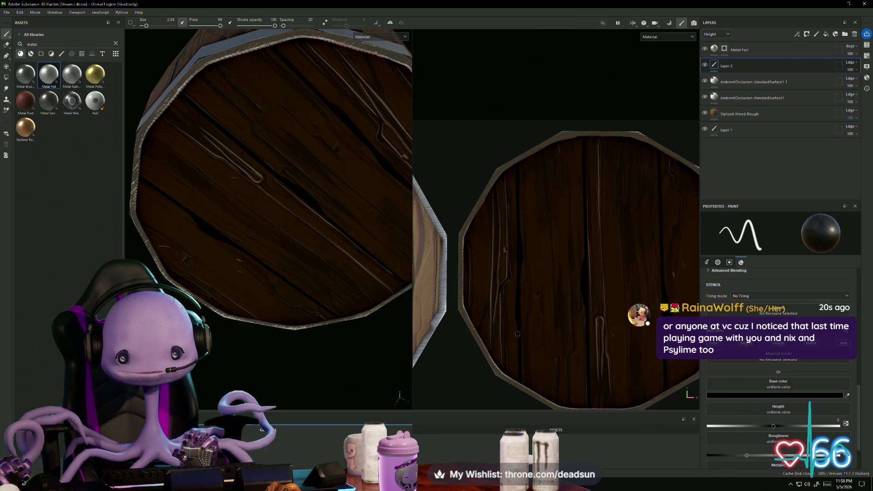
{"action": "scroll", "coordinate": [516, 326], "scroll_direction": "up", "scroll_amount": 4}
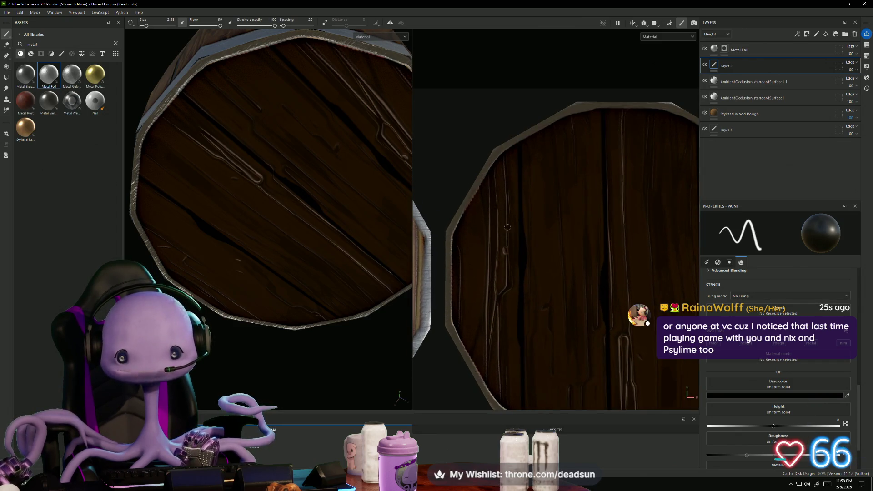
{"action": "scroll", "coordinate": [513, 226], "scroll_direction": "down", "scroll_amount": 5}
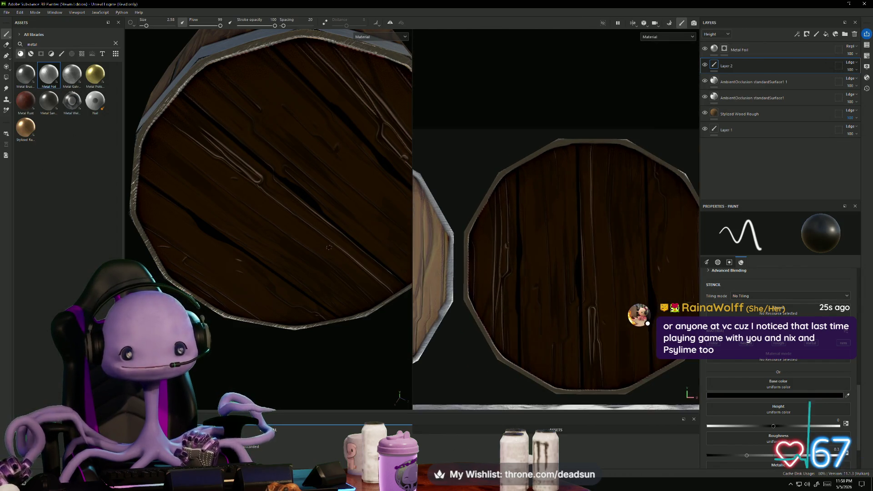
{"action": "key", "text": "f"}
{"action": "mouse_move", "coordinate": [225, 252]}
{"action": "left_mouse_down", "text": "alt"}
{"action": "mouse_move", "coordinate": [283, 345]}
{"action": "mouse_move", "coordinate": [302, 254]}
{"action": "mouse_move", "coordinate": [301, 289]}
{"action": "left_mouse_up", "text": "alt"}
{"action": "mouse_move", "coordinate": [328, 238]}
{"action": "left_mouse_down", "text": "alt"}
{"action": "mouse_move", "coordinate": [313, 303]}
{"action": "mouse_move", "coordinate": [353, 299]}
{"action": "mouse_move", "coordinate": [318, 309]}
{"action": "left_mouse_up", "text": "alt"}
{"action": "scroll", "coordinate": [313, 303], "scroll_direction": "up", "scroll_amount": 3}
{"action": "scroll", "coordinate": [305, 316], "scroll_direction": "up", "scroll_amount": 3}
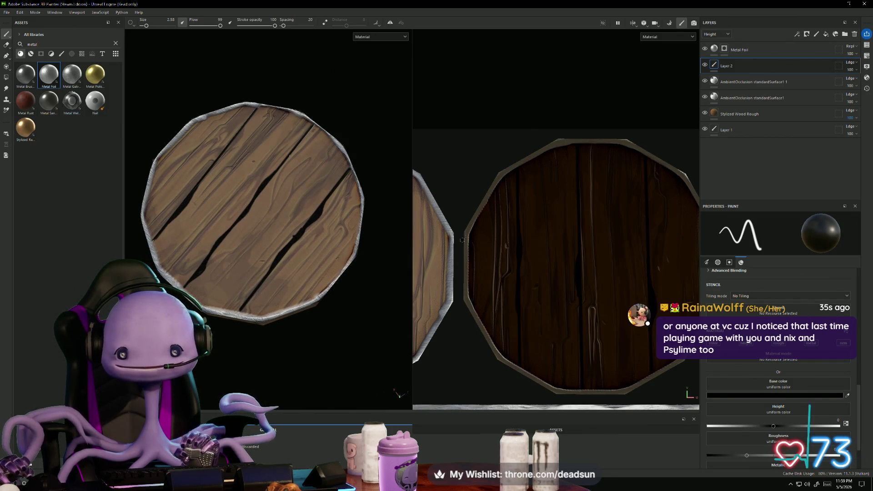
{"action": "scroll", "coordinate": [329, 185], "scroll_direction": "up", "scroll_amount": 3}
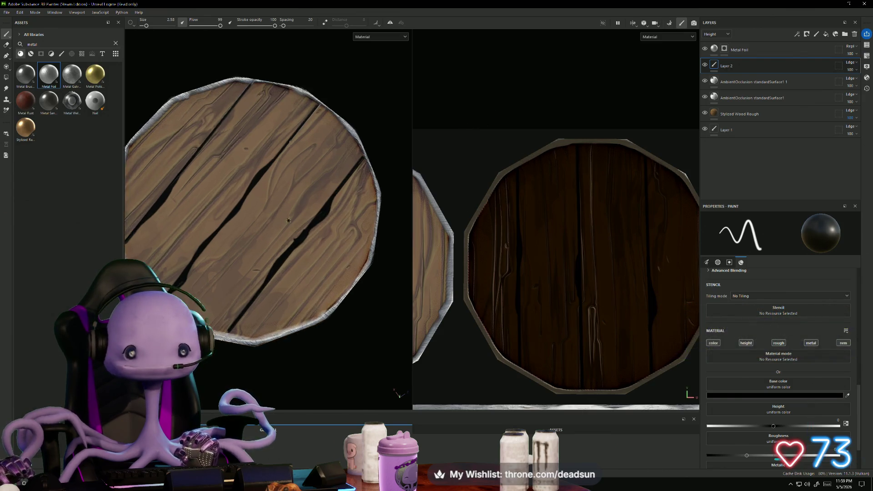
{"action": "scroll", "coordinate": [505, 180], "scroll_direction": "up", "scroll_amount": 2}
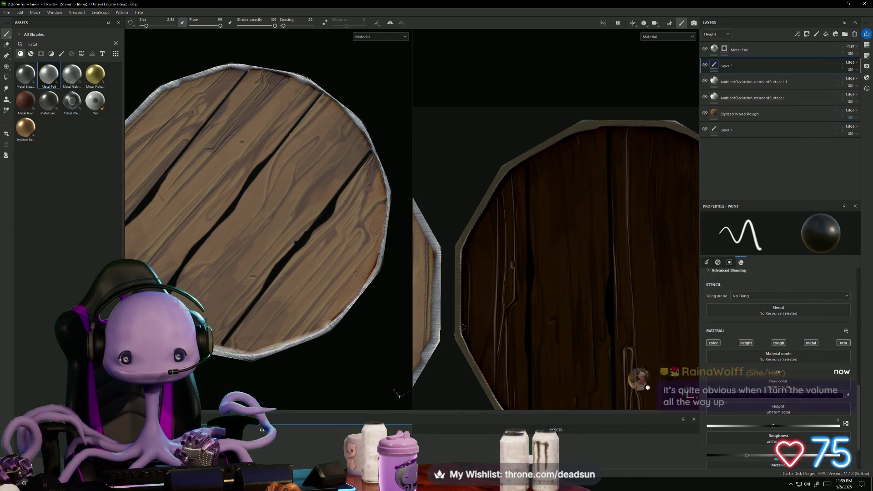
{"action": "middle_click_drag", "start_coordinate": [471, 349], "coordinate": [484, 234]}
{"action": "mouse_move", "coordinate": [485, 234]}
{"action": "left_mouse_down", "text": "alt"}
{"action": "mouse_move", "coordinate": [507, 230]}
{"action": "mouse_move", "coordinate": [525, 203]}
{"action": "mouse_move", "coordinate": [529, 224]}
{"action": "mouse_move", "coordinate": [469, 229]}
{"action": "left_mouse_up", "text": "alt"}
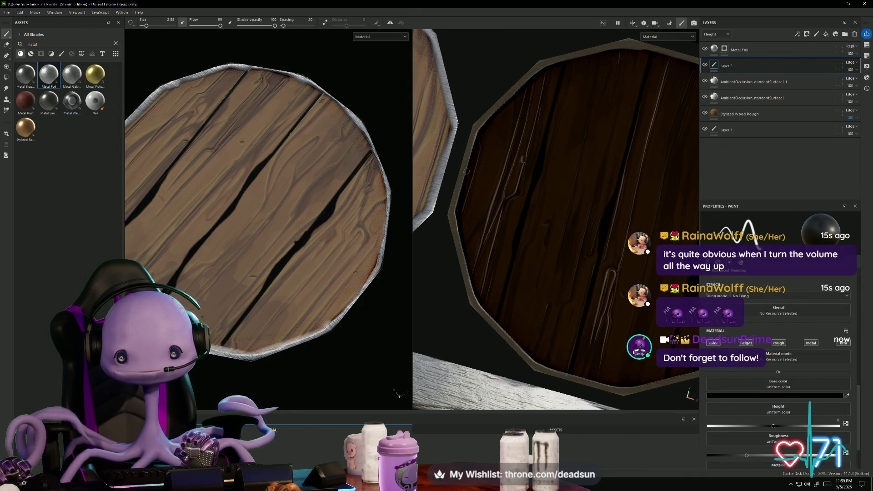
{"action": "left_click_drag", "start_coordinate": [566, 224], "coordinate": [462, 209], "text": "alt"}
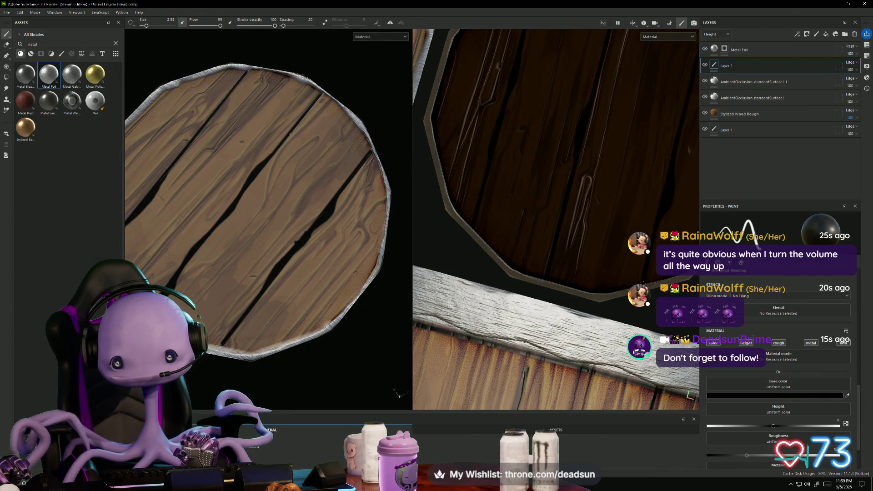
{"action": "left_click_drag", "start_coordinate": [619, 287], "coordinate": [556, 299], "text": "alt"}
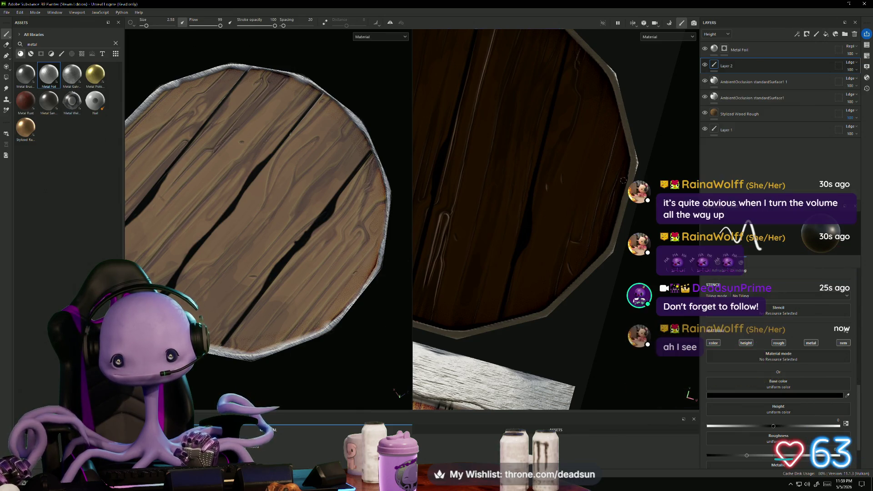
{"action": "left_click_drag", "start_coordinate": [628, 142], "coordinate": [594, 235], "text": "alt"}
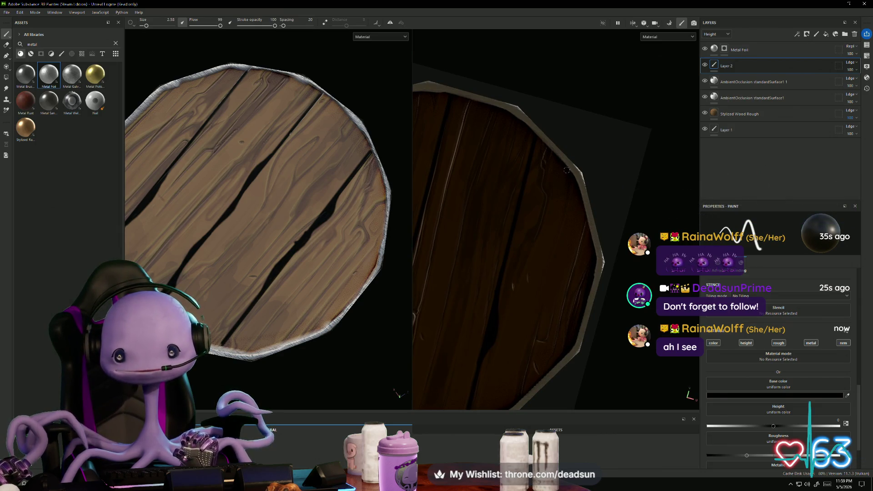
{"action": "key", "text": "u"}
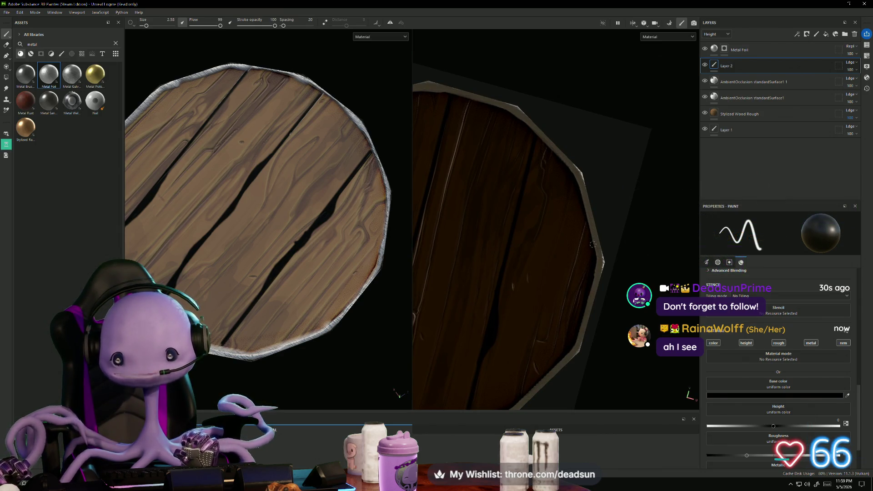
{"action": "left_click_drag", "start_coordinate": [268, 219], "coordinate": [318, 209], "text": "alt"}
{"action": "mouse_move", "coordinate": [282, 288]}
{"action": "left_mouse_down", "text": "alt"}
{"action": "mouse_move", "coordinate": [264, 214]}
{"action": "mouse_move", "coordinate": [291, 255]}
{"action": "mouse_move", "coordinate": [284, 317]}
{"action": "mouse_move", "coordinate": [281, 246]}
{"action": "left_mouse_up", "text": "alt"}
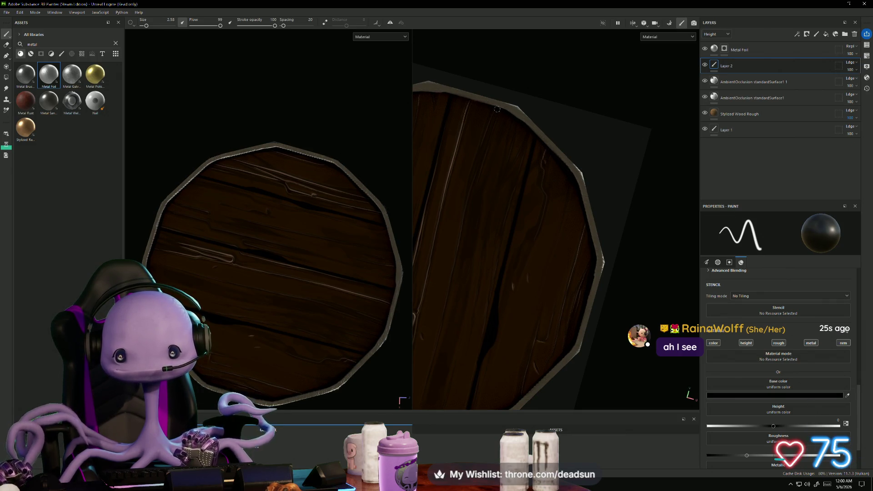
{"action": "middle_click_drag", "start_coordinate": [511, 115], "coordinate": [651, 208]}
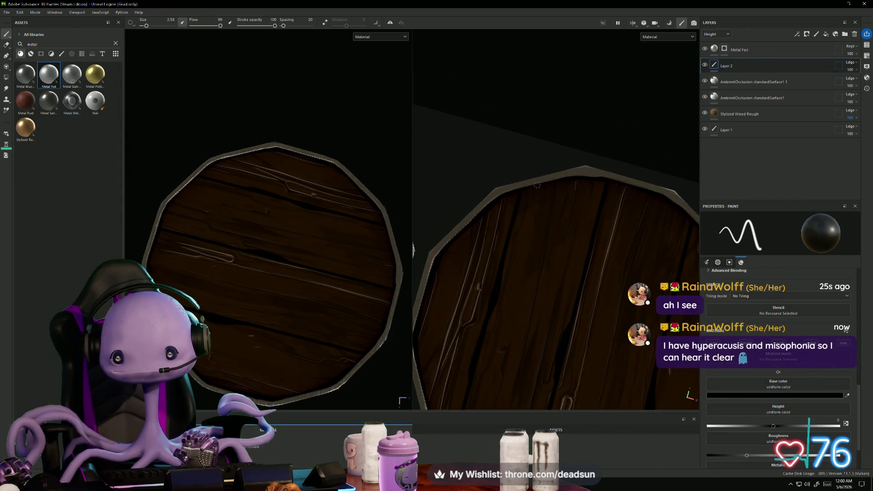
{"action": "mouse_move", "coordinate": [411, 201]}
{"action": "left_mouse_down", "text": "alt"}
{"action": "mouse_move", "coordinate": [288, 251]}
{"action": "mouse_move", "coordinate": [313, 288]}
{"action": "mouse_move", "coordinate": [368, 302]}
{"action": "mouse_move", "coordinate": [354, 331]}
{"action": "mouse_move", "coordinate": [396, 334]}
{"action": "left_mouse_up", "text": "alt"}
{"action": "scroll", "coordinate": [558, 300], "scroll_direction": "down", "scroll_amount": 3}
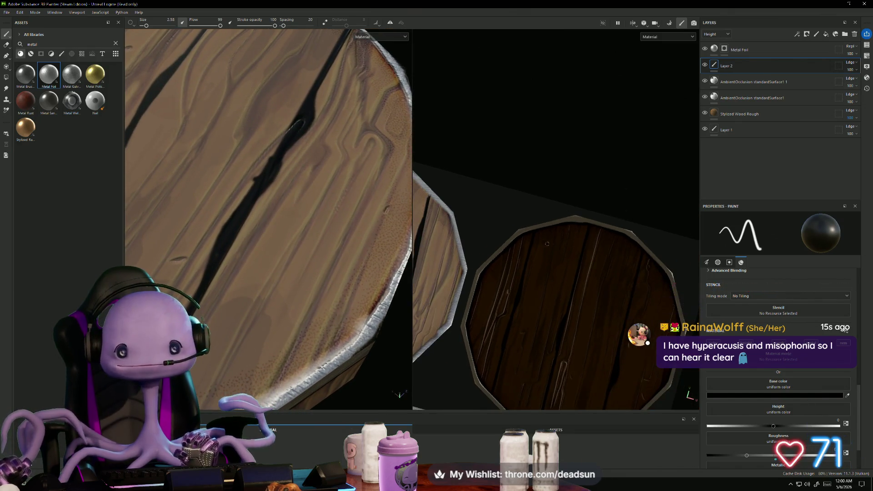
Step: Brush a dark stroke along the metal rim of the light wooden lid
{"action": "scroll", "coordinate": [553, 272], "scroll_direction": "up", "scroll_amount": 3}
{"action": "scroll", "coordinate": [593, 293], "scroll_direction": "up", "scroll_amount": 4}
{"action": "scroll", "coordinate": [593, 293], "scroll_direction": "up", "scroll_amount": 2}
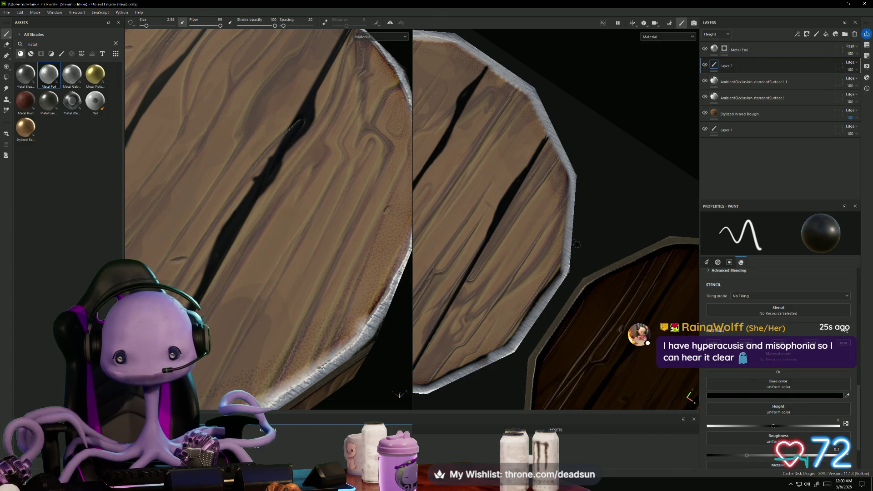
{"action": "left_click_drag", "start_coordinate": [566, 202], "coordinate": [556, 280]}
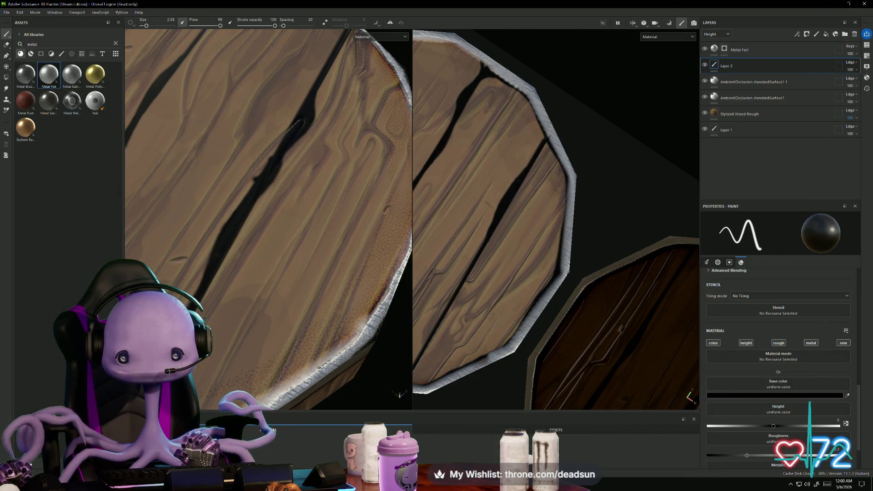
{"action": "mouse_move", "coordinate": [506, 94]}
{"action": "left_mouse_down", "text": "alt"}
{"action": "mouse_move", "coordinate": [581, 168]}
{"action": "mouse_move", "coordinate": [488, 160]}
{"action": "mouse_move", "coordinate": [619, 178]}
{"action": "mouse_move", "coordinate": [536, 223]}
{"action": "mouse_move", "coordinate": [605, 186]}
{"action": "mouse_move", "coordinate": [551, 165]}
{"action": "mouse_move", "coordinate": [508, 217]}
{"action": "left_mouse_up", "text": "alt"}
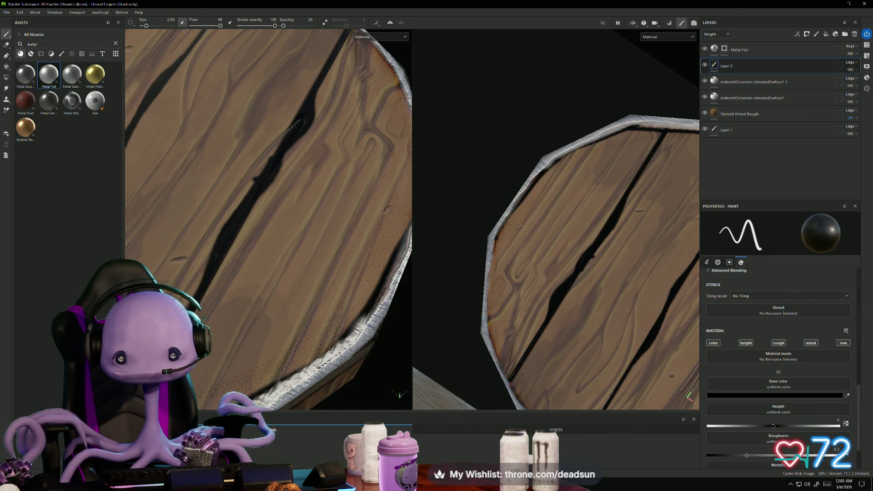
Step: Darken the lid's left metal edge and extend the dark stroke along its rim
{"action": "left_click_drag", "start_coordinate": [518, 200], "coordinate": [536, 265], "text": "alt"}
{"action": "scroll", "coordinate": [535, 265], "scroll_direction": "up", "scroll_amount": 3}
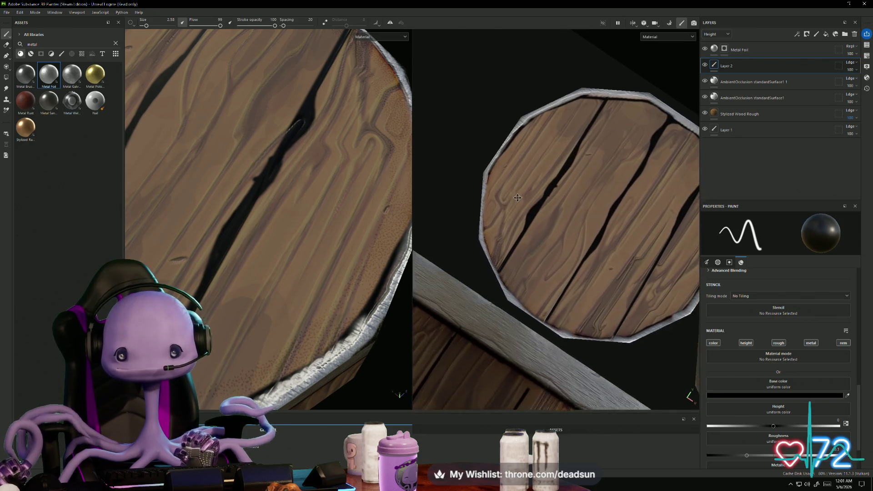
{"action": "scroll", "coordinate": [481, 161], "scroll_direction": "up", "scroll_amount": 2}
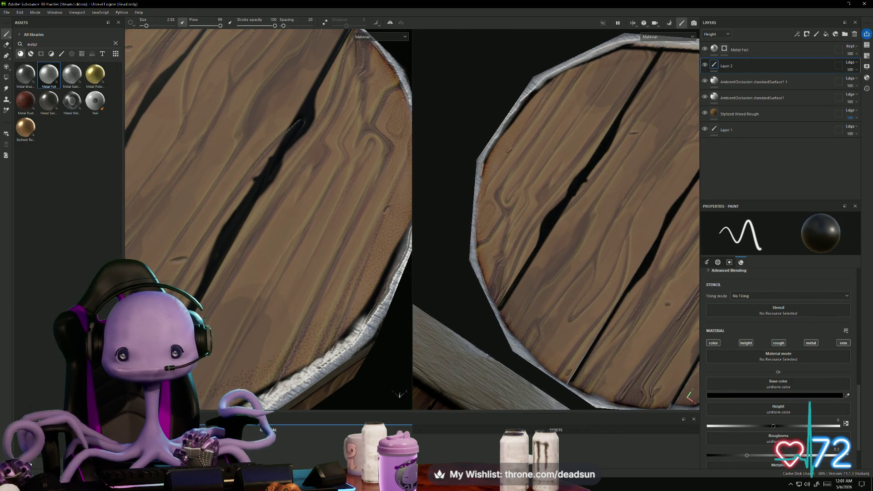
{"action": "mouse_move", "coordinate": [483, 163]}
{"action": "left_mouse_down"}
{"action": "mouse_move", "coordinate": [480, 255]}
{"action": "mouse_move", "coordinate": [498, 305]}
{"action": "mouse_move", "coordinate": [509, 292]}
{"action": "left_mouse_up"}
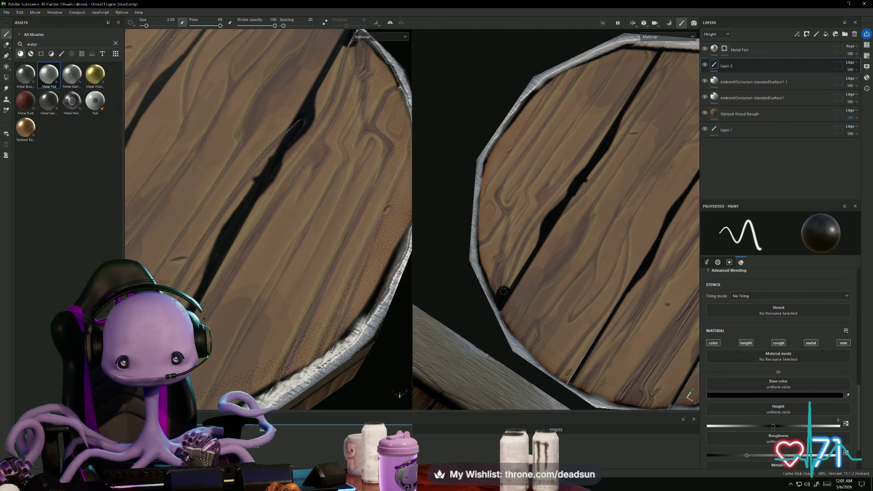
{"action": "mouse_move", "coordinate": [500, 295]}
{"action": "left_mouse_down"}
{"action": "mouse_move", "coordinate": [481, 258]}
{"action": "mouse_move", "coordinate": [481, 185]}
{"action": "mouse_move", "coordinate": [495, 180]}
{"action": "mouse_move", "coordinate": [534, 235]}
{"action": "mouse_move", "coordinate": [564, 253]}
{"action": "mouse_move", "coordinate": [590, 246]}
{"action": "left_mouse_up"}
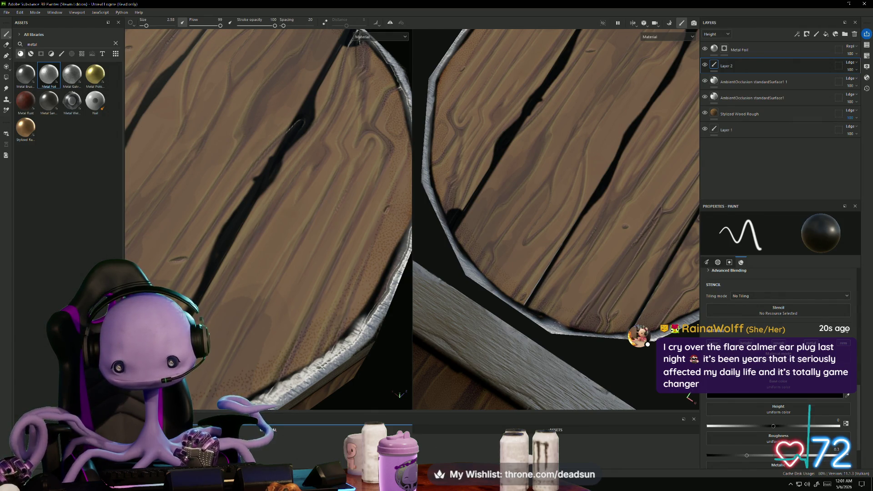
Step: Undo the stray dark stroke on the plank and erase what remains with the Eraser
{"action": "left_click_drag", "start_coordinate": [548, 322], "coordinate": [534, 329], "text": "alt"}
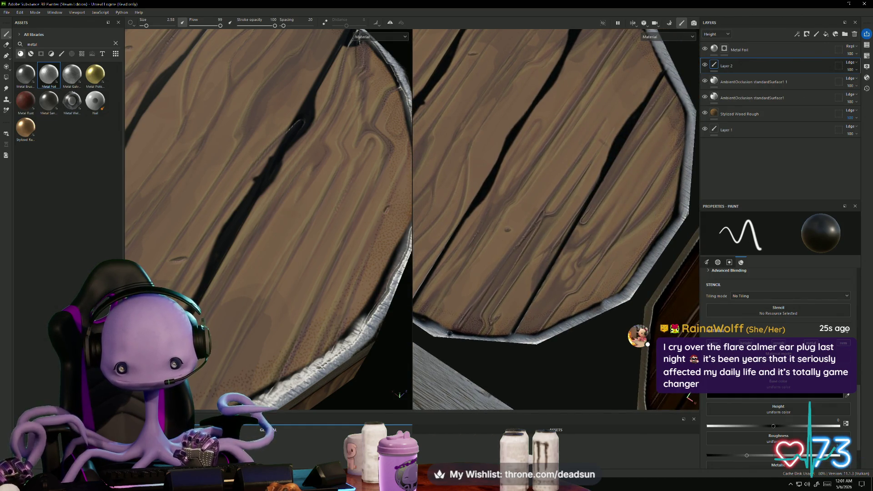
{"action": "mouse_move", "coordinate": [451, 333]}
{"action": "left_mouse_down", "text": "alt"}
{"action": "mouse_move", "coordinate": [481, 302]}
{"action": "mouse_move", "coordinate": [467, 326]}
{"action": "mouse_move", "coordinate": [470, 295]}
{"action": "mouse_move", "coordinate": [517, 189]}
{"action": "left_mouse_up", "text": "alt"}
{"action": "left_click_drag", "start_coordinate": [525, 156], "coordinate": [510, 174]}
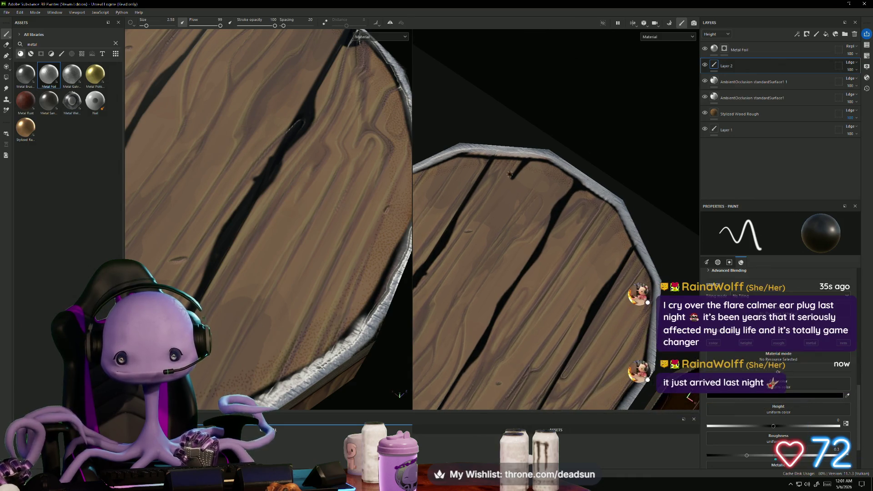
{"action": "key", "text": "ctrl+z"}
{"action": "key", "text": "e"}
{"action": "mouse_move", "coordinate": [530, 164]}
{"action": "left_mouse_down"}
{"action": "mouse_move", "coordinate": [496, 186]}
{"action": "mouse_move", "coordinate": [509, 210]}
{"action": "mouse_move", "coordinate": [504, 242]}
{"action": "mouse_move", "coordinate": [523, 242]}
{"action": "left_mouse_up"}
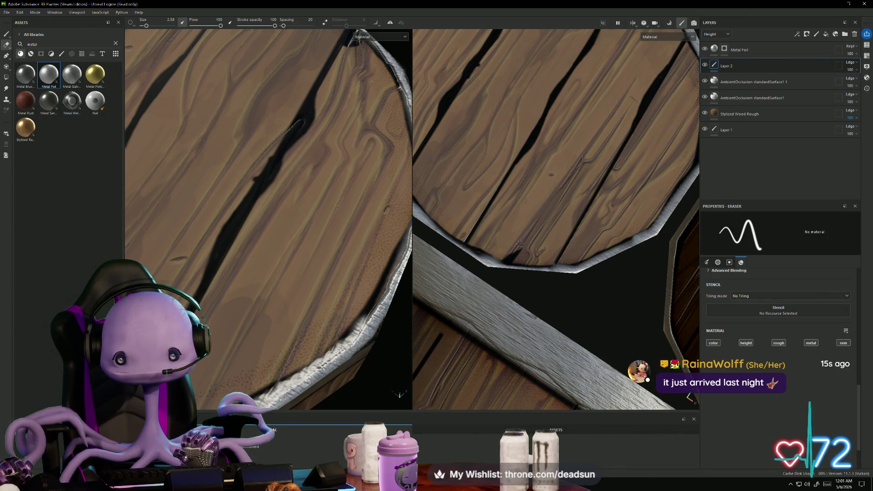
Step: Deepen a plank crack with a dark height stroke using the Paint tool
{"action": "scroll", "coordinate": [528, 217], "scroll_direction": "down", "scroll_amount": 5}
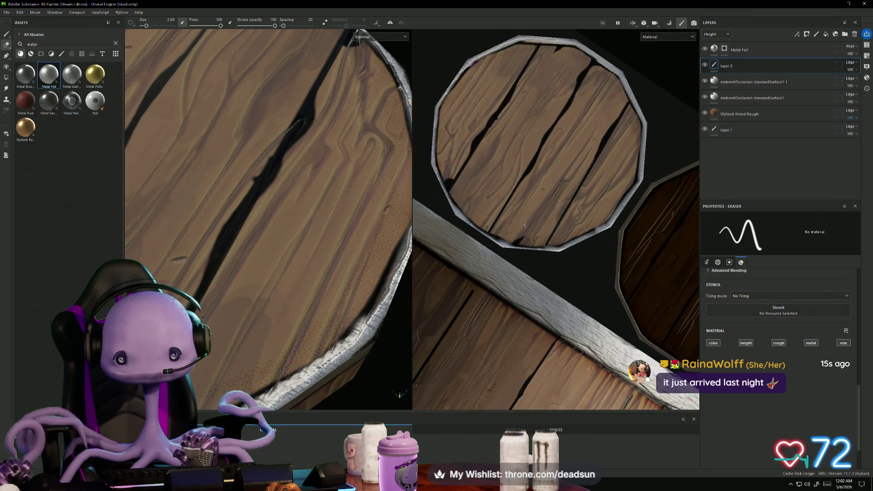
{"action": "scroll", "coordinate": [266, 265], "scroll_direction": "down", "scroll_amount": 3}
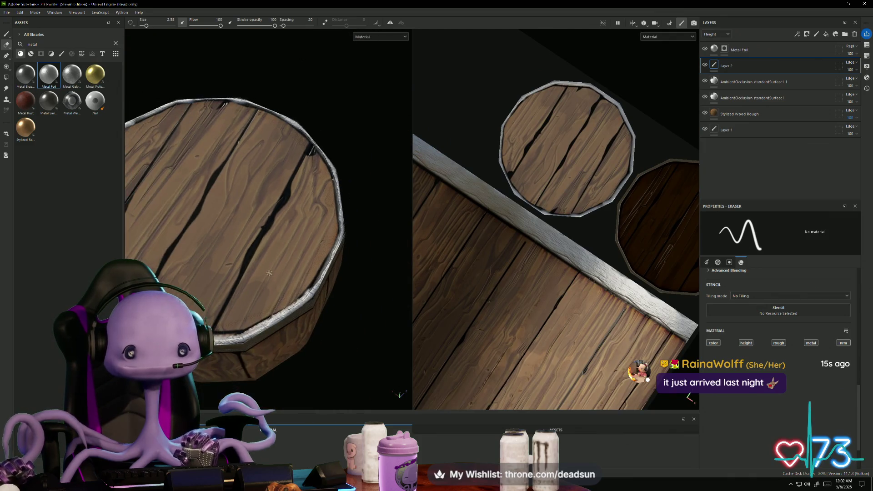
{"action": "mouse_move", "coordinate": [262, 290]}
{"action": "left_mouse_down", "text": "alt"}
{"action": "mouse_move", "coordinate": [279, 348]}
{"action": "mouse_move", "coordinate": [273, 357]}
{"action": "mouse_move", "coordinate": [275, 296]}
{"action": "left_mouse_up", "text": "alt"}
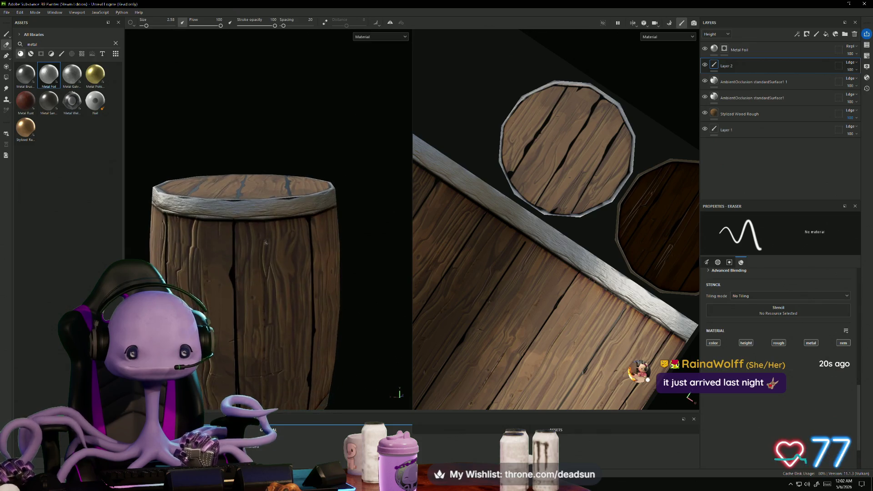
{"action": "left_click_drag", "start_coordinate": [533, 298], "coordinate": [507, 280], "text": "alt"}
{"action": "scroll", "coordinate": [508, 280], "scroll_direction": "up", "scroll_amount": 5}
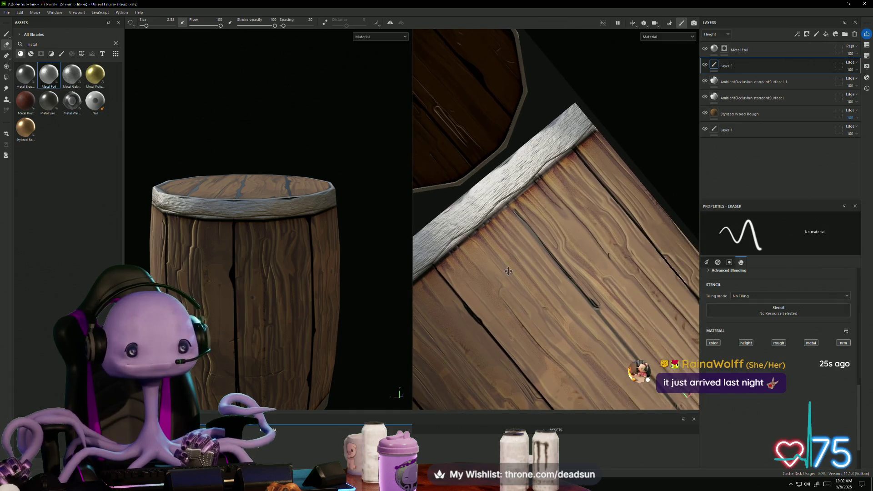
{"action": "scroll", "coordinate": [200, 146], "scroll_direction": "up", "scroll_amount": 1}
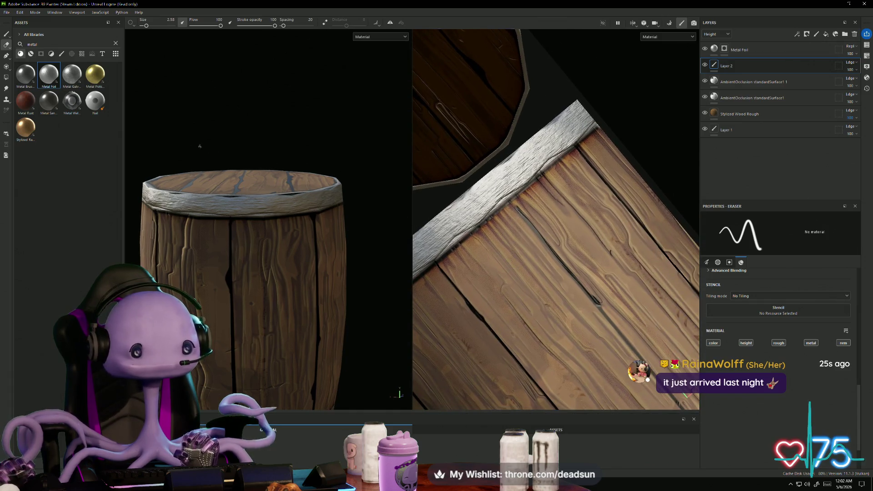
{"action": "left_click", "coordinate": [6, 34]}
{"action": "scroll", "coordinate": [506, 244], "scroll_direction": "up", "scroll_amount": 2}
{"action": "scroll", "coordinate": [507, 245], "scroll_direction": "up", "scroll_amount": 3}
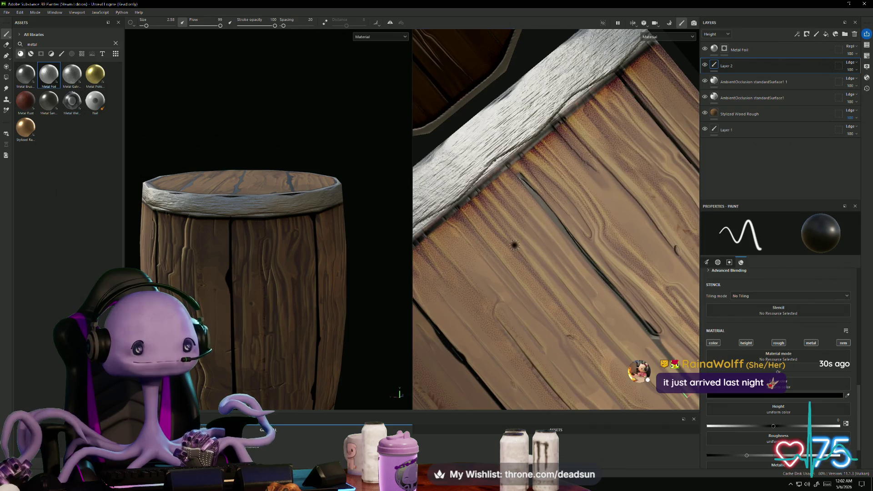
{"action": "left_click_drag", "start_coordinate": [486, 158], "coordinate": [518, 187]}
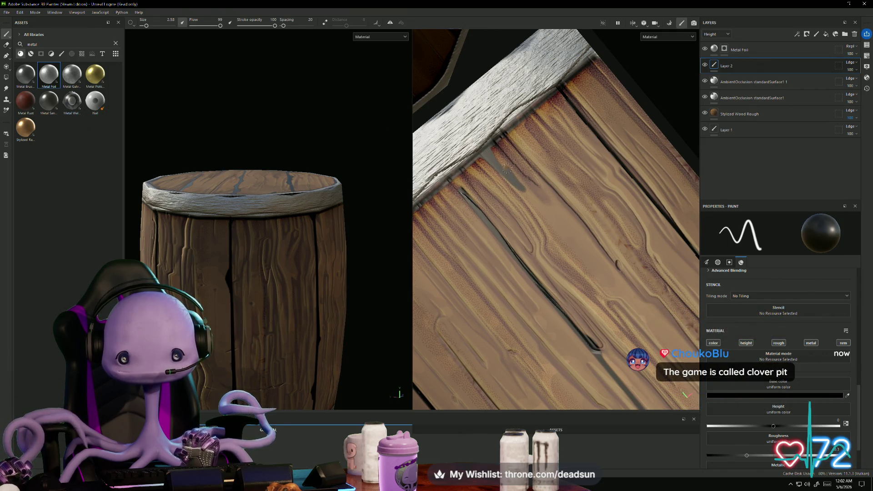
Step: Darken the knot hole just below the metal band
{"action": "scroll", "coordinate": [510, 174], "scroll_direction": "down", "scroll_amount": 5}
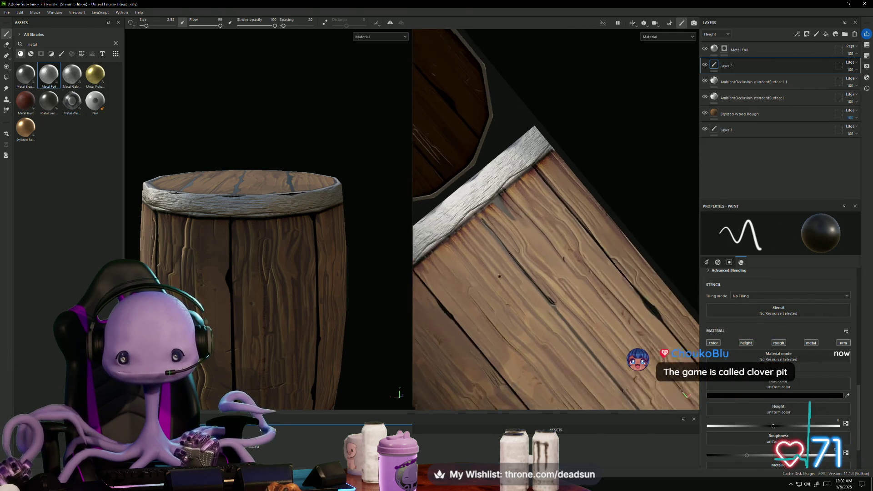
{"action": "scroll", "coordinate": [478, 243], "scroll_direction": "up", "scroll_amount": 3}
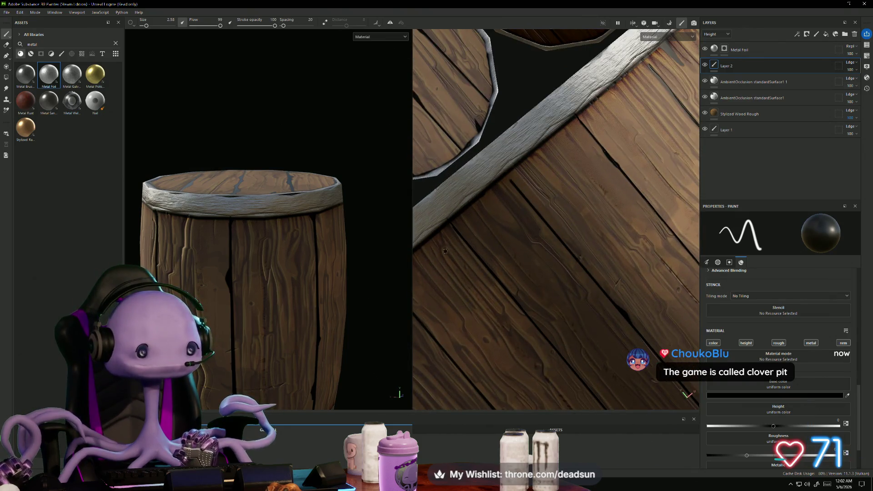
{"action": "mouse_move", "coordinate": [482, 248]}
{"action": "middle_mouse_down"}
{"action": "mouse_move", "coordinate": [498, 224]}
{"action": "mouse_move", "coordinate": [468, 221]}
{"action": "middle_mouse_up"}
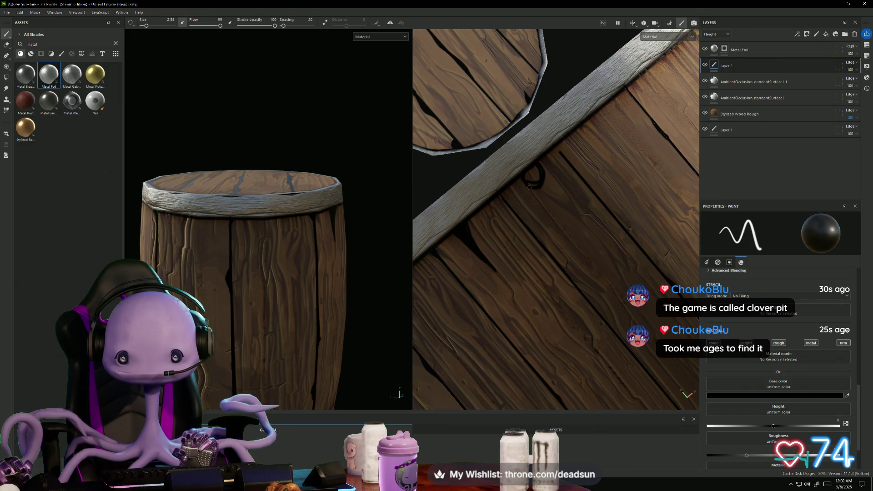
{"action": "left_click_drag", "start_coordinate": [532, 174], "coordinate": [535, 180]}
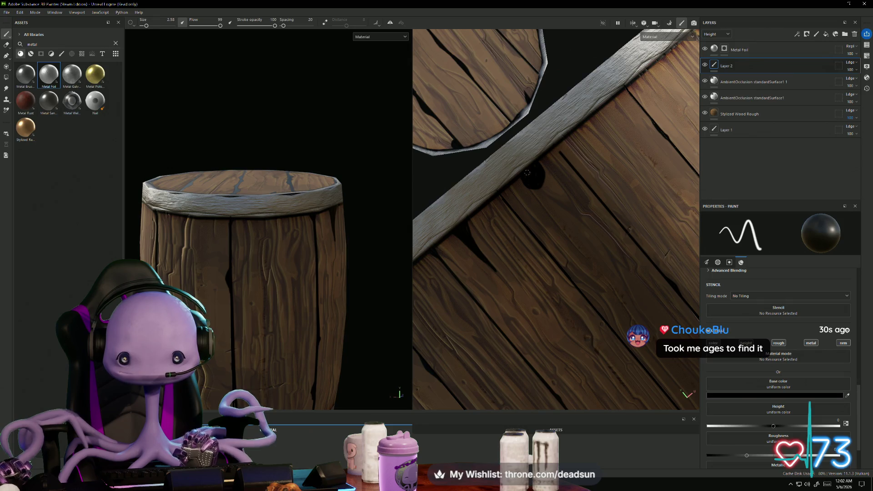
{"action": "scroll", "coordinate": [513, 200], "scroll_direction": "up", "scroll_amount": 5}
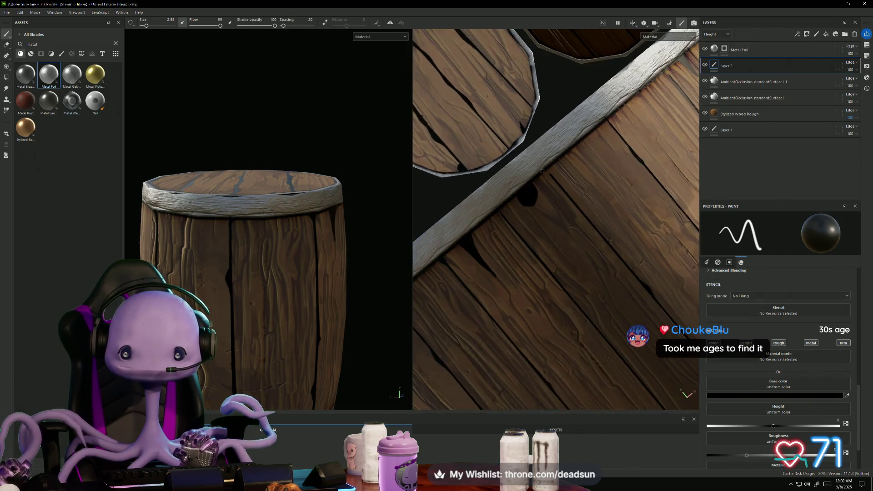
{"action": "scroll", "coordinate": [543, 176], "scroll_direction": "up", "scroll_amount": 2}
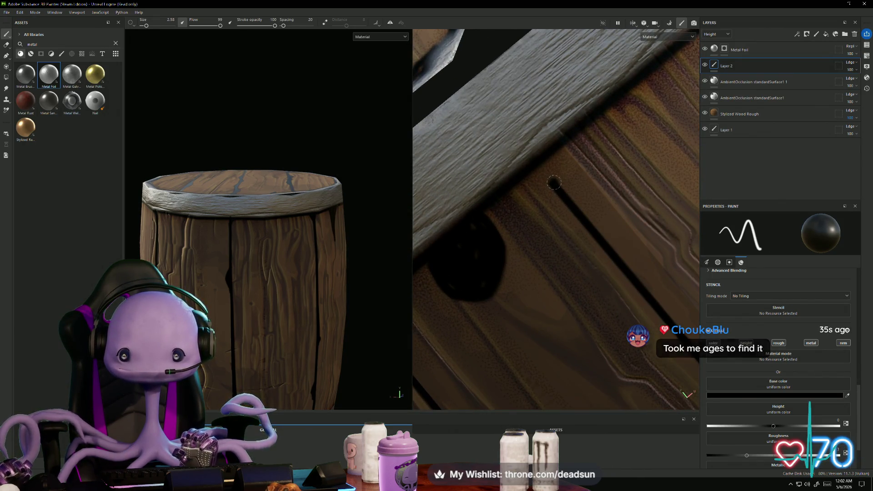
Step: Frame the band and lid in both views, then switch to the Eraser tool
{"action": "scroll", "coordinate": [535, 164], "scroll_direction": "down", "scroll_amount": 2}
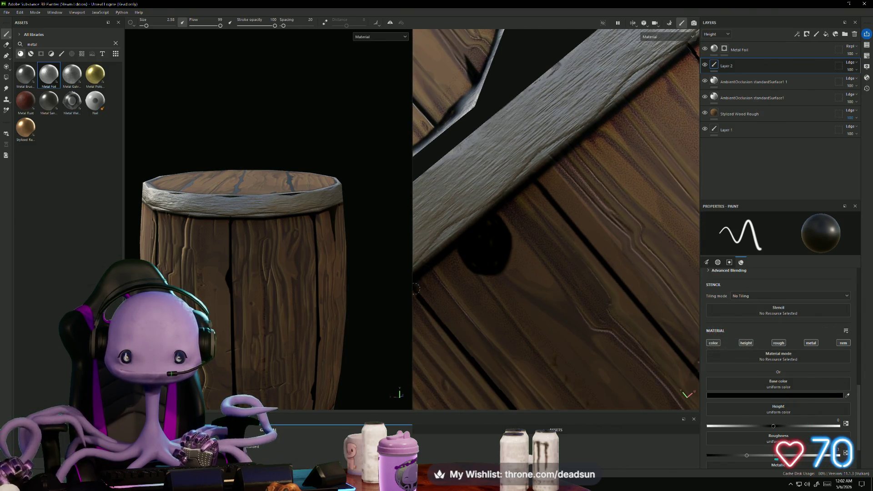
{"action": "scroll", "coordinate": [490, 276], "scroll_direction": "down", "scroll_amount": 2}
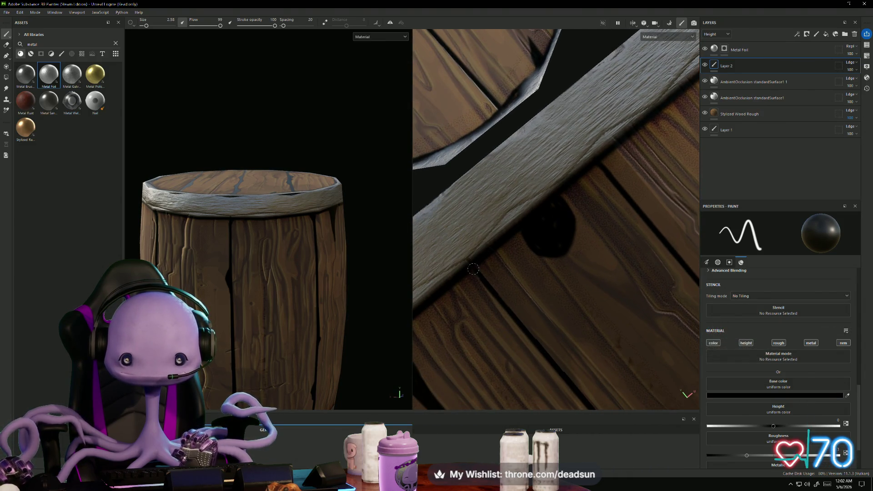
{"action": "scroll", "coordinate": [517, 251], "scroll_direction": "down", "scroll_amount": 3}
{"action": "middle_click_drag", "start_coordinate": [521, 233], "coordinate": [482, 249]}
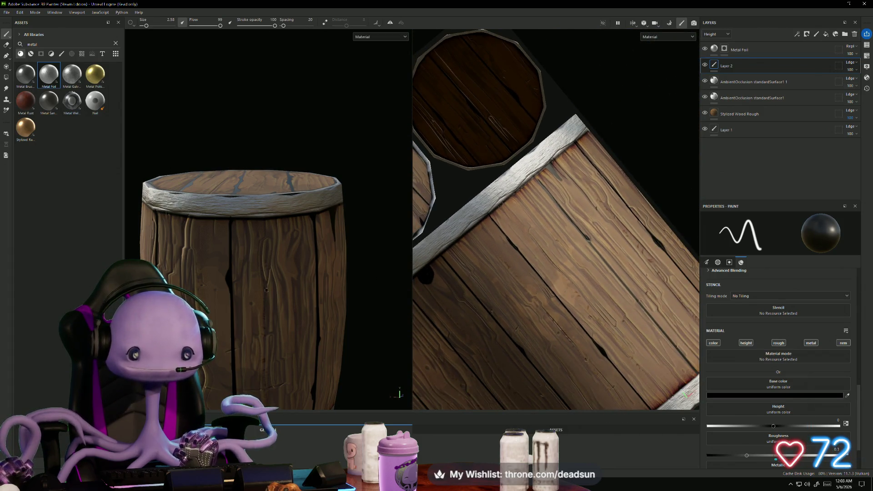
{"action": "left_click_drag", "start_coordinate": [354, 283], "coordinate": [274, 274], "text": "alt"}
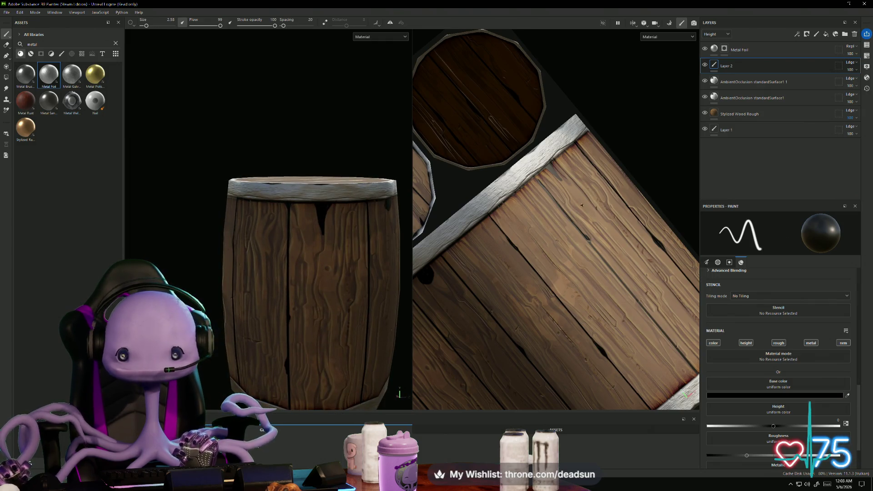
{"action": "scroll", "coordinate": [583, 206], "scroll_direction": "up", "scroll_amount": 5}
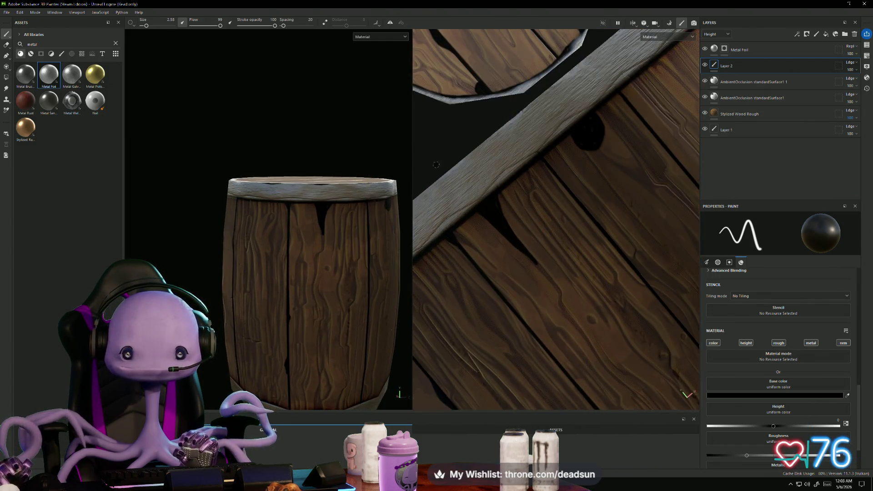
{"action": "left_click", "coordinate": [7, 45]}
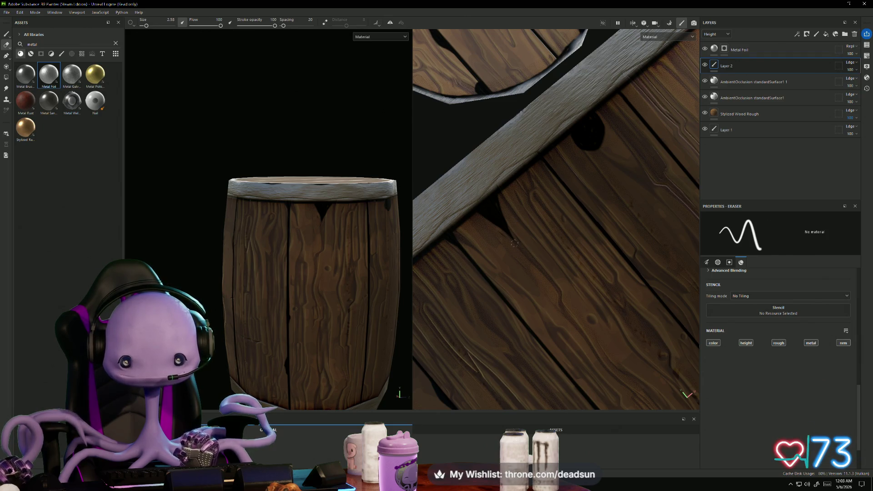
{"action": "middle_click_drag", "start_coordinate": [598, 184], "coordinate": [577, 232]}
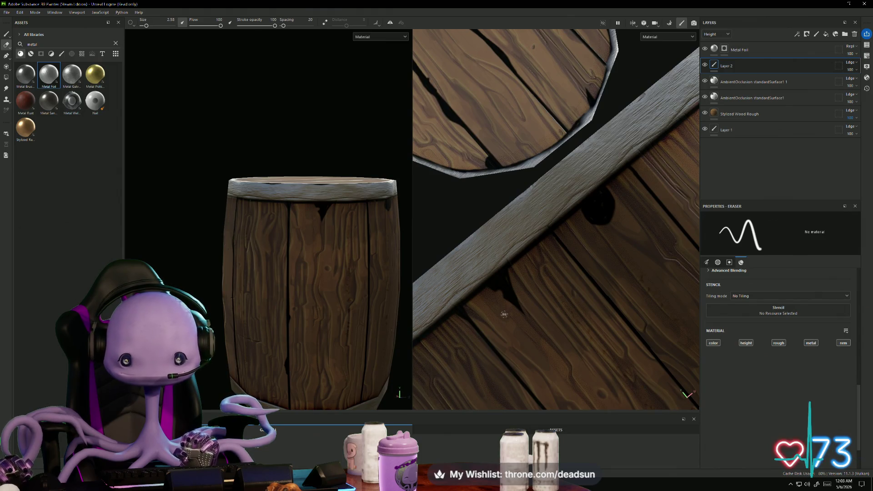
{"action": "mouse_move", "coordinate": [653, 201]}
{"action": "middle_mouse_down"}
{"action": "mouse_move", "coordinate": [597, 244]}
{"action": "mouse_move", "coordinate": [487, 296]}
{"action": "middle_mouse_up"}
{"action": "scroll", "coordinate": [514, 283], "scroll_direction": "up", "scroll_amount": 2}
{"action": "scroll", "coordinate": [586, 178], "scroll_direction": "up", "scroll_amount": 1}
{"action": "scroll", "coordinate": [569, 174], "scroll_direction": "up", "scroll_amount": 3}
{"action": "left_click_drag", "start_coordinate": [565, 173], "coordinate": [591, 223]}
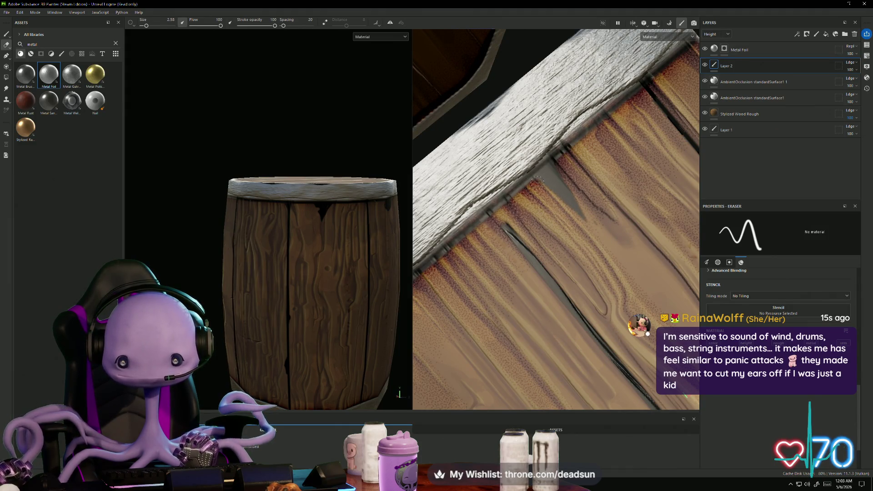
{"action": "scroll", "coordinate": [614, 247], "scroll_direction": "down", "scroll_amount": 3}
{"action": "mouse_move", "coordinate": [613, 247]}
{"action": "middle_mouse_down"}
{"action": "mouse_move", "coordinate": [643, 145]}
{"action": "mouse_move", "coordinate": [581, 197]}
{"action": "middle_mouse_up"}
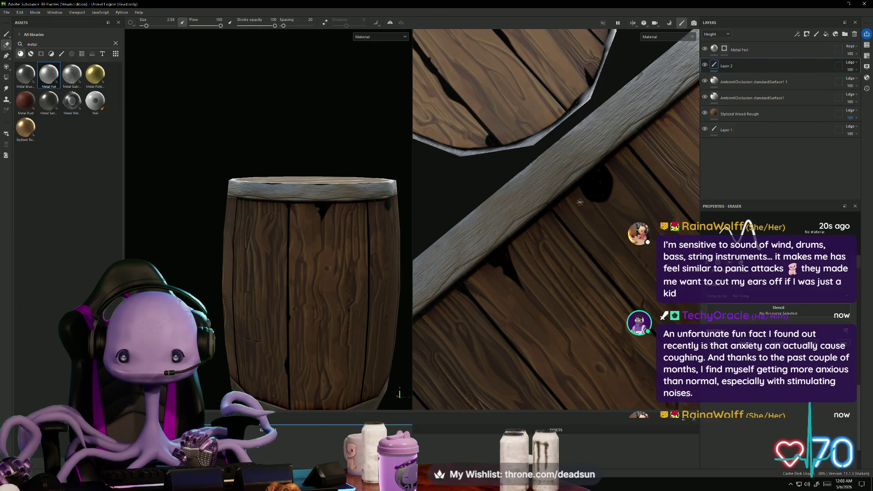
{"action": "mouse_move", "coordinate": [534, 273]}
{"action": "middle_mouse_down"}
{"action": "mouse_move", "coordinate": [553, 255]}
{"action": "mouse_move", "coordinate": [544, 248]}
{"action": "mouse_move", "coordinate": [545, 212]}
{"action": "middle_mouse_up"}
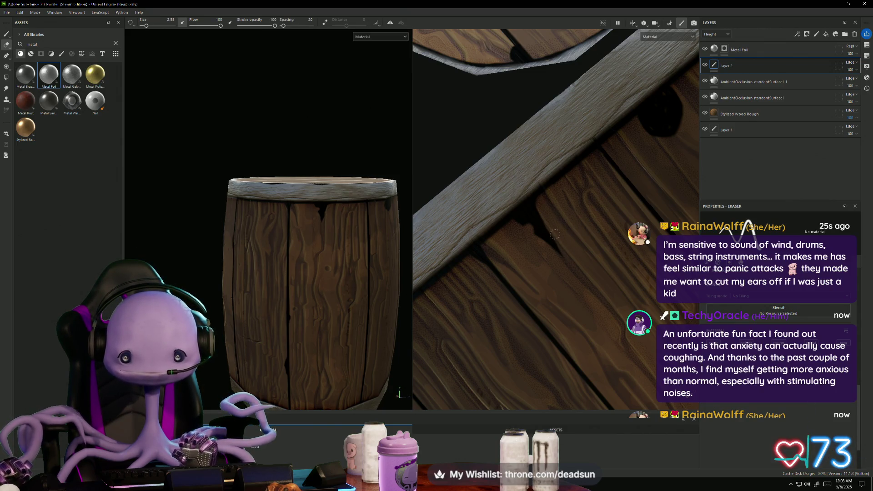
{"action": "scroll", "coordinate": [577, 269], "scroll_direction": "down", "scroll_amount": 3}
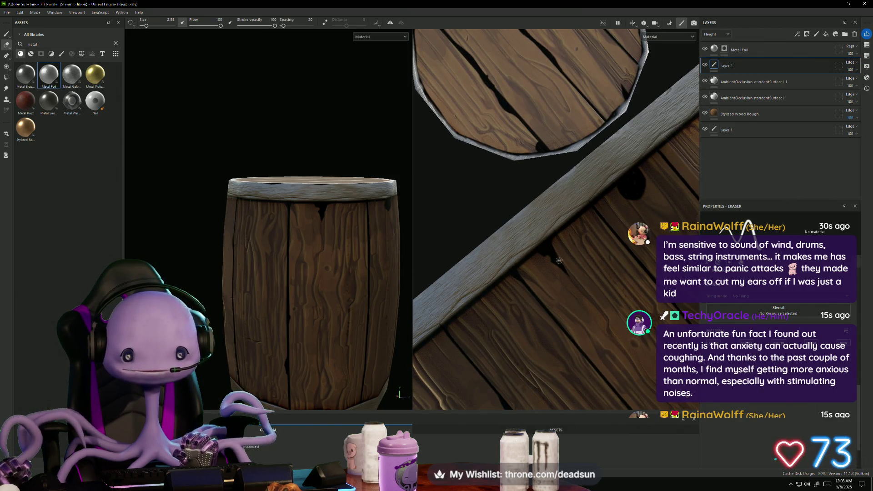
{"action": "scroll", "coordinate": [496, 273], "scroll_direction": "down", "scroll_amount": 3}
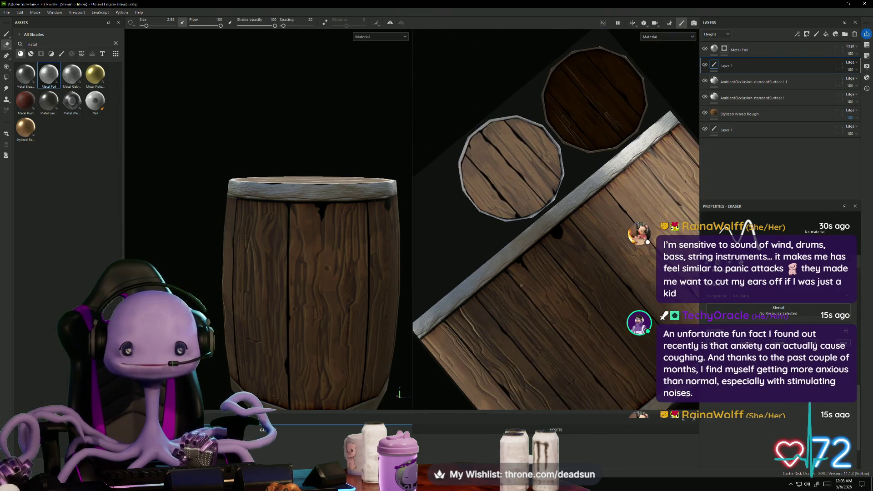
{"action": "scroll", "coordinate": [516, 273], "scroll_direction": "down", "scroll_amount": 2}
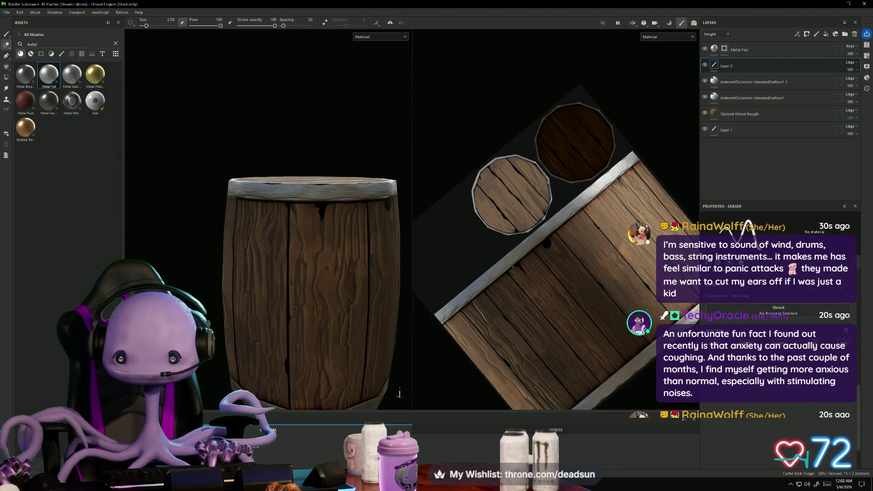
{"action": "scroll", "coordinate": [296, 286], "scroll_direction": "down", "scroll_amount": 3}
{"action": "mouse_move", "coordinate": [296, 286]}
{"action": "left_mouse_down", "text": "alt"}
{"action": "mouse_move", "coordinate": [421, 312]}
{"action": "mouse_move", "coordinate": [373, 328]}
{"action": "left_mouse_up", "text": "alt"}
{"action": "scroll", "coordinate": [554, 218], "scroll_direction": "up", "scroll_amount": 5}
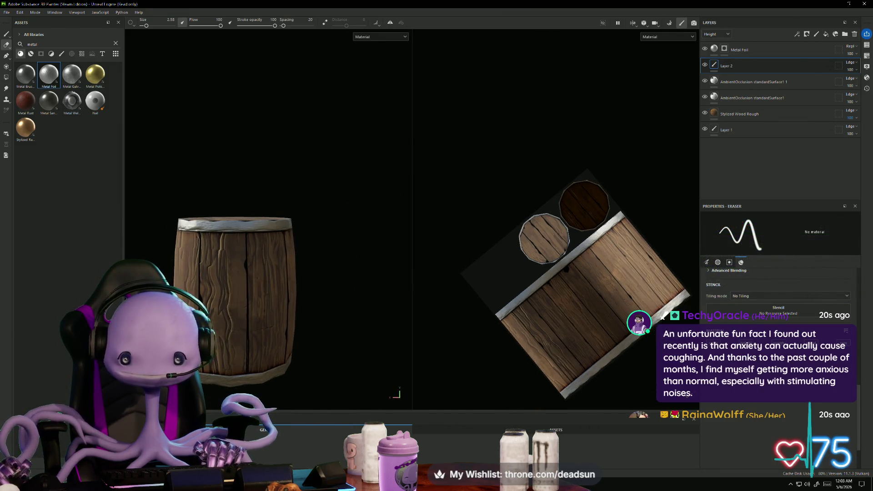
{"action": "scroll", "coordinate": [555, 218], "scroll_direction": "up", "scroll_amount": 3}
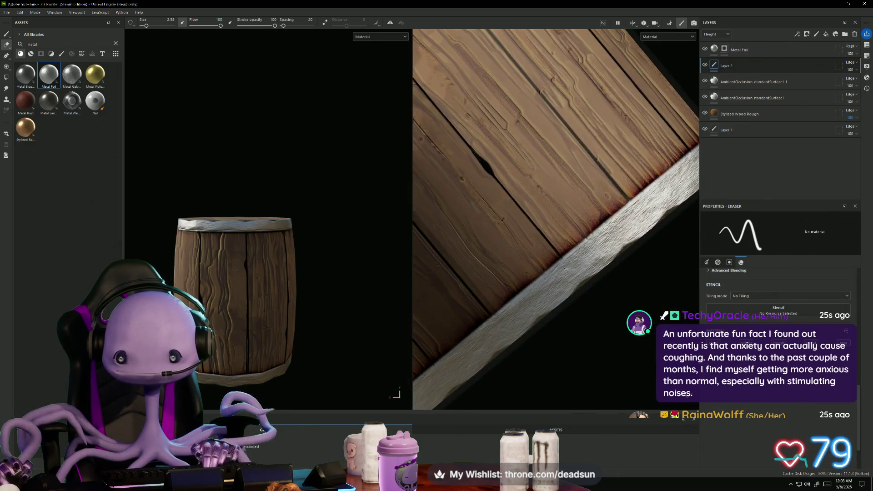
{"action": "key", "text": "1"}
Step: Brush a dark stroke along the diagonal crack between planks, extending it further along the crack
{"action": "scroll", "coordinate": [452, 192], "scroll_direction": "up", "scroll_amount": 2}
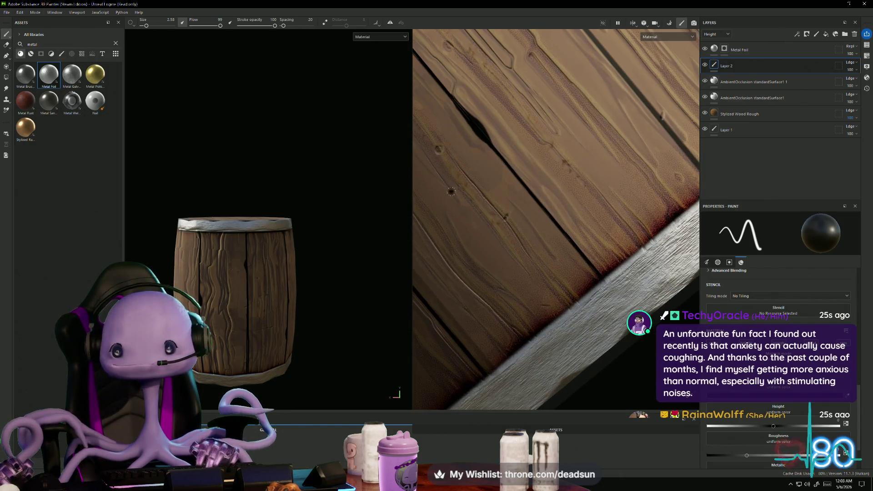
{"action": "scroll", "coordinate": [556, 220], "scroll_direction": "down", "scroll_amount": 2}
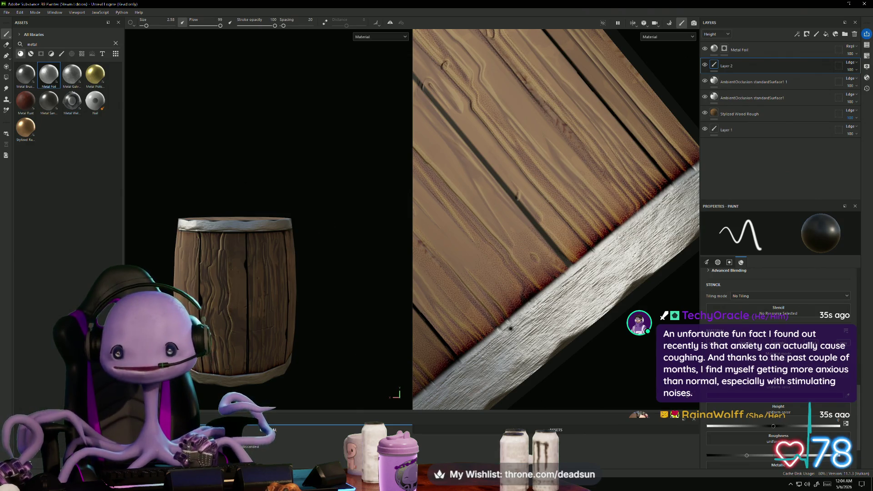
{"action": "middle_click_drag", "start_coordinate": [510, 329], "coordinate": [614, 270]}
{"action": "left_click_drag", "start_coordinate": [550, 215], "coordinate": [595, 272]}
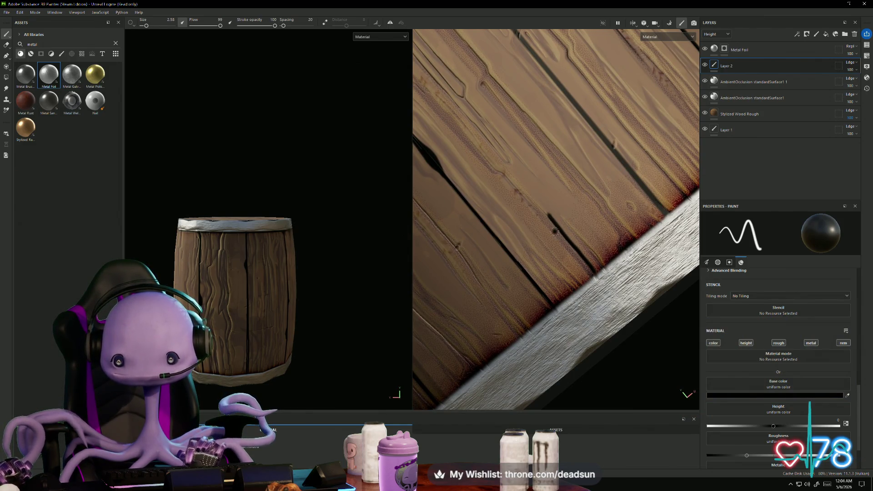
{"action": "mouse_move", "coordinate": [555, 221]}
{"action": "left_mouse_down"}
{"action": "mouse_move", "coordinate": [595, 258]}
{"action": "mouse_move", "coordinate": [582, 251]}
{"action": "left_mouse_up"}
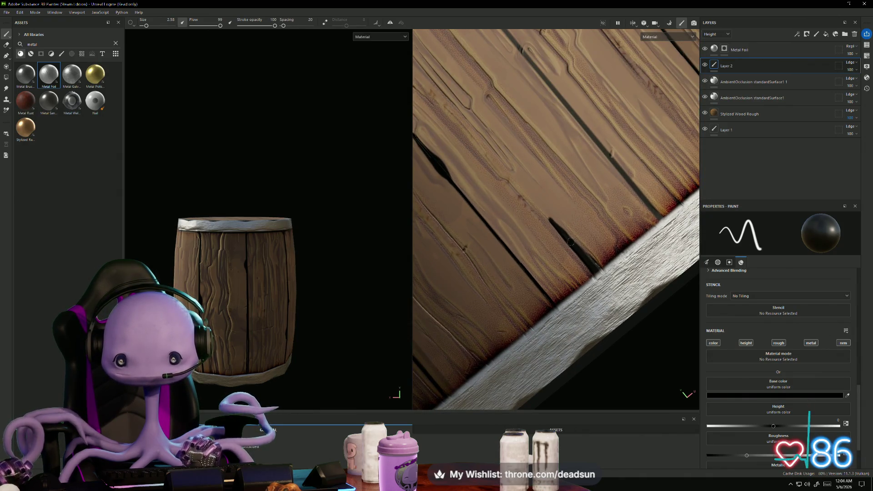
{"action": "mouse_move", "coordinate": [535, 297]}
{"action": "left_mouse_down", "text": "alt"}
{"action": "mouse_move", "coordinate": [519, 313]}
{"action": "mouse_move", "coordinate": [636, 279]}
{"action": "mouse_move", "coordinate": [551, 307]}
{"action": "mouse_move", "coordinate": [573, 289]}
{"action": "left_mouse_up", "text": "alt"}
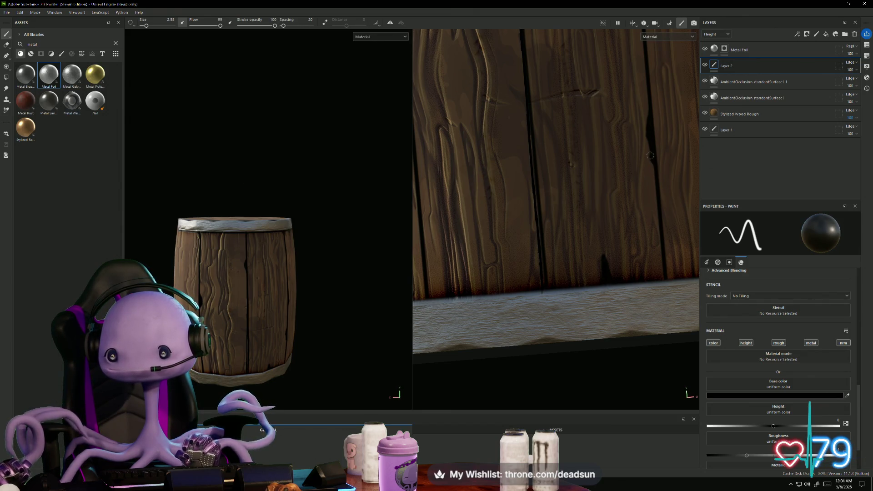
Step: Paint short dark height grooves down the planks just below the top metal rim
{"action": "scroll", "coordinate": [599, 270], "scroll_direction": "up", "scroll_amount": 3}
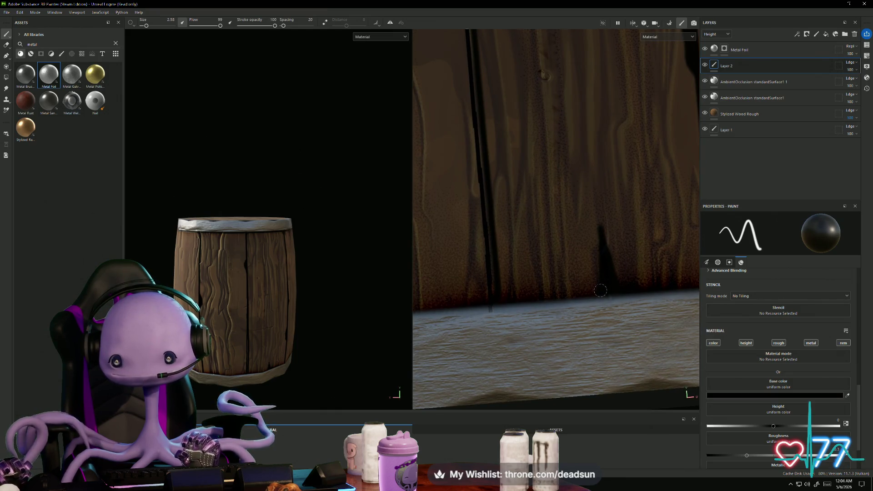
{"action": "scroll", "coordinate": [589, 288], "scroll_direction": "down", "scroll_amount": 3}
{"action": "left_click_drag", "start_coordinate": [589, 288], "coordinate": [596, 287], "text": "alt"}
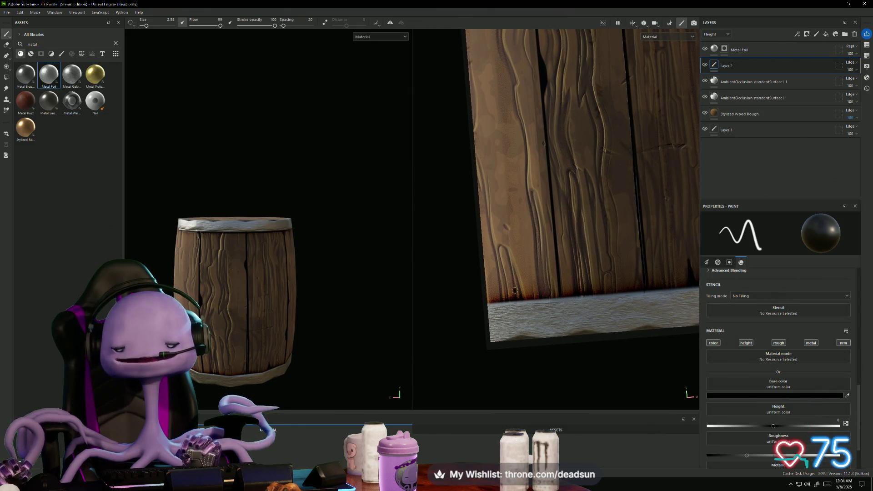
{"action": "scroll", "coordinate": [518, 292], "scroll_direction": "up", "scroll_amount": 4}
{"action": "mouse_move", "coordinate": [519, 292]}
{"action": "left_mouse_down"}
{"action": "mouse_move", "coordinate": [513, 201]}
{"action": "mouse_move", "coordinate": [533, 287]}
{"action": "mouse_move", "coordinate": [527, 263]}
{"action": "mouse_move", "coordinate": [519, 290]}
{"action": "left_mouse_up"}
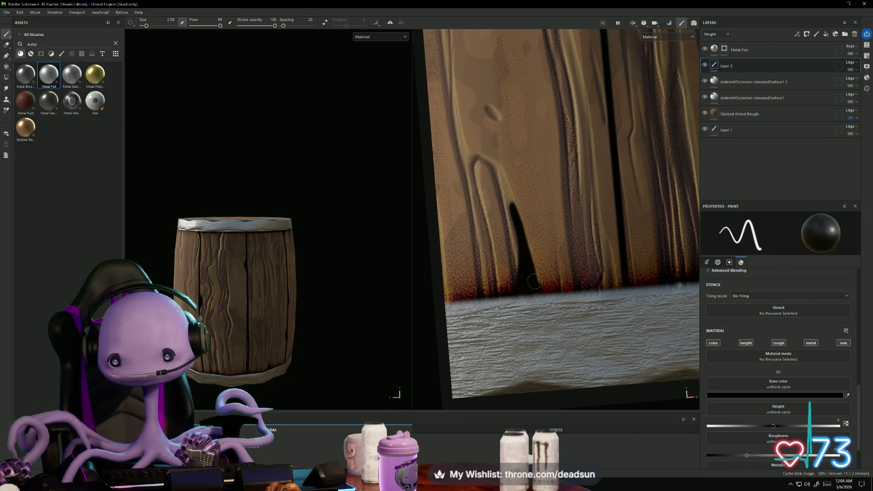
{"action": "scroll", "coordinate": [593, 283], "scroll_direction": "down", "scroll_amount": 3}
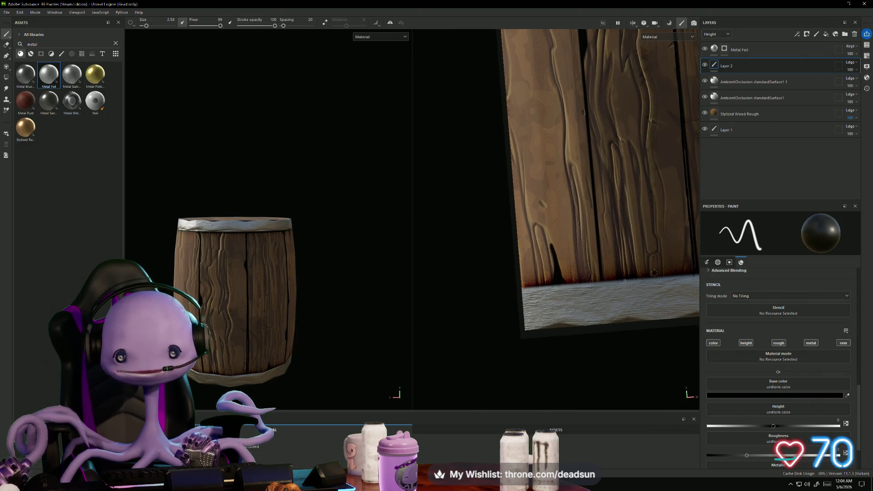
{"action": "scroll", "coordinate": [588, 335], "scroll_direction": "up", "scroll_amount": 3}
{"action": "left_click_drag", "start_coordinate": [588, 335], "coordinate": [525, 212], "text": "alt"}
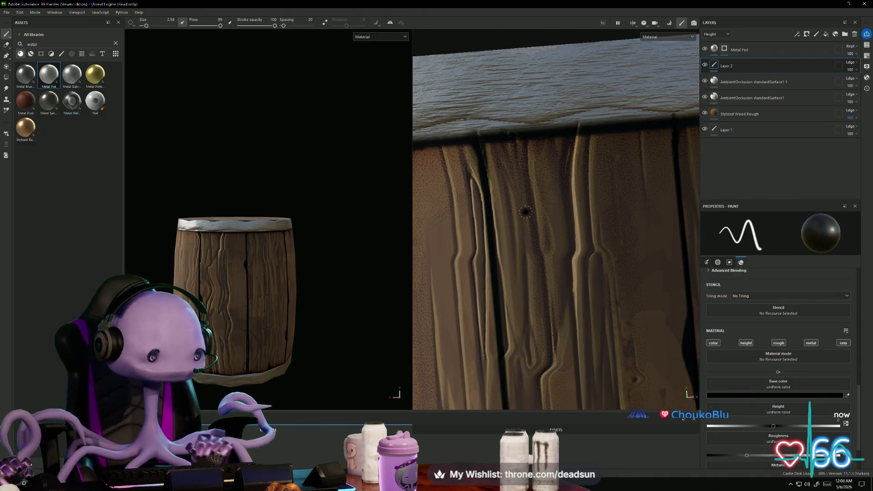
{"action": "mouse_move", "coordinate": [525, 138]}
{"action": "left_mouse_down"}
{"action": "mouse_move", "coordinate": [532, 169]}
{"action": "mouse_move", "coordinate": [533, 139]}
{"action": "mouse_move", "coordinate": [535, 173]}
{"action": "mouse_move", "coordinate": [537, 136]}
{"action": "left_mouse_up"}
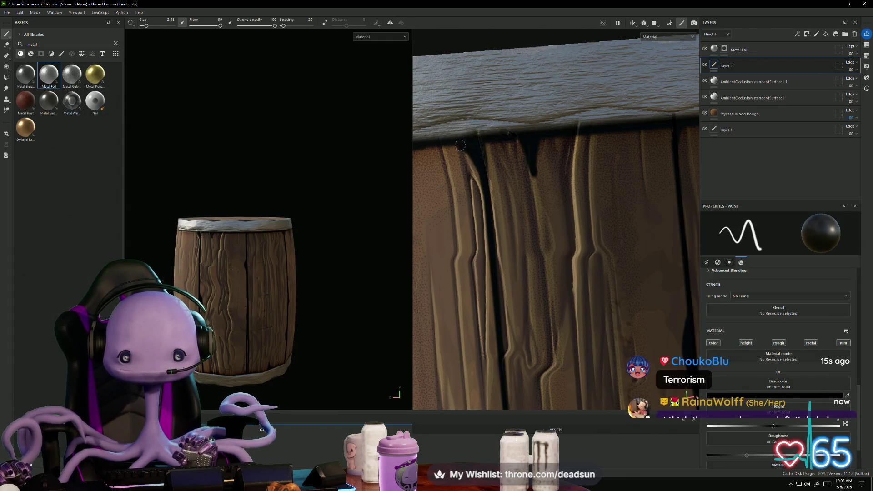
{"action": "scroll", "coordinate": [488, 173], "scroll_direction": "down", "scroll_amount": 5}
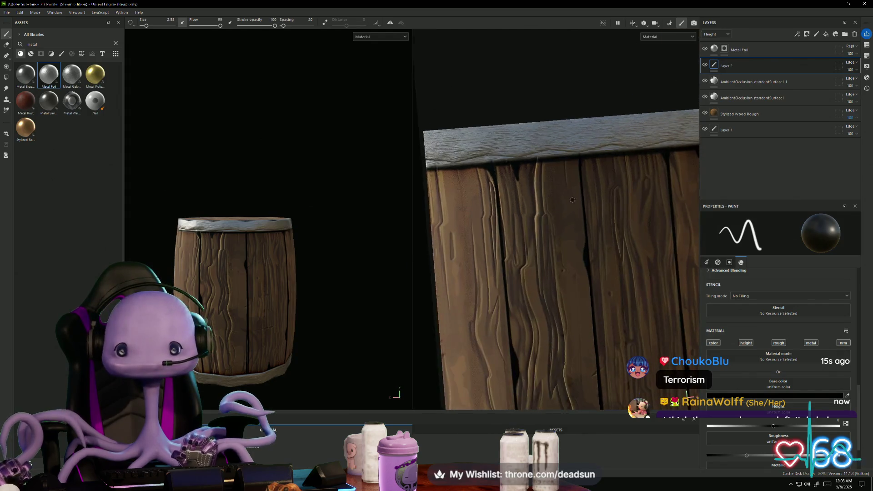
Step: Paint a small round dark knot hole in the middle of a lighter plank
{"action": "left_click_drag", "start_coordinate": [630, 196], "coordinate": [559, 203], "text": "alt"}
{"action": "left_click_drag", "start_coordinate": [319, 257], "coordinate": [409, 251], "text": "alt"}
{"action": "scroll", "coordinate": [497, 181], "scroll_direction": "up", "scroll_amount": 5}
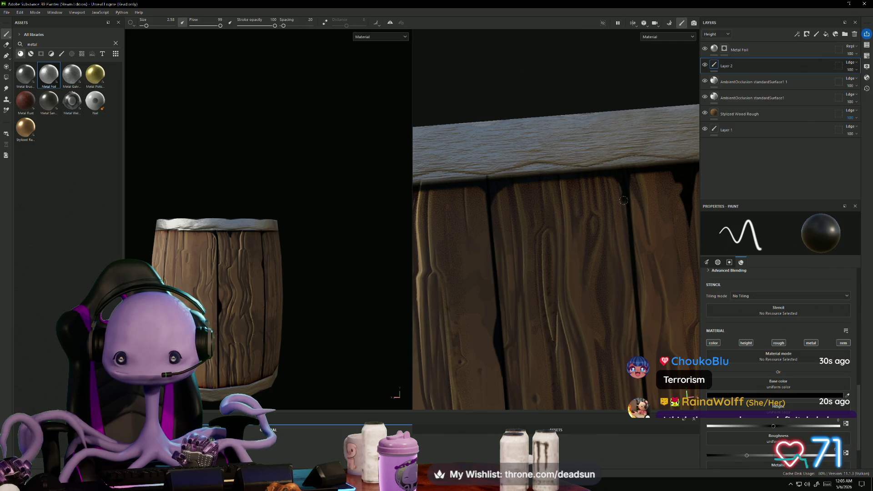
{"action": "left_click_drag", "start_coordinate": [629, 213], "coordinate": [478, 199], "text": "alt"}
{"action": "mouse_move", "coordinate": [360, 279]}
{"action": "left_mouse_down", "text": "alt"}
{"action": "mouse_move", "coordinate": [402, 318]}
{"action": "mouse_move", "coordinate": [351, 297]}
{"action": "mouse_move", "coordinate": [349, 135]}
{"action": "mouse_move", "coordinate": [341, 264]}
{"action": "mouse_move", "coordinate": [352, 272]}
{"action": "mouse_move", "coordinate": [320, 261]}
{"action": "left_mouse_up", "text": "alt"}
{"action": "scroll", "coordinate": [576, 296], "scroll_direction": "up", "scroll_amount": 3}
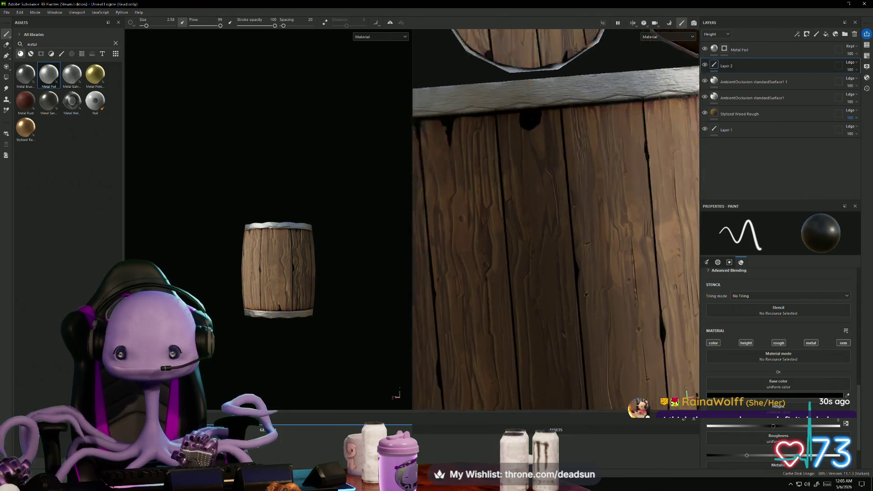
{"action": "mouse_move", "coordinate": [619, 317]}
{"action": "middle_mouse_down"}
{"action": "mouse_move", "coordinate": [460, 259]}
{"action": "mouse_move", "coordinate": [545, 242]}
{"action": "mouse_move", "coordinate": [614, 295]}
{"action": "mouse_move", "coordinate": [610, 286]}
{"action": "middle_mouse_up"}
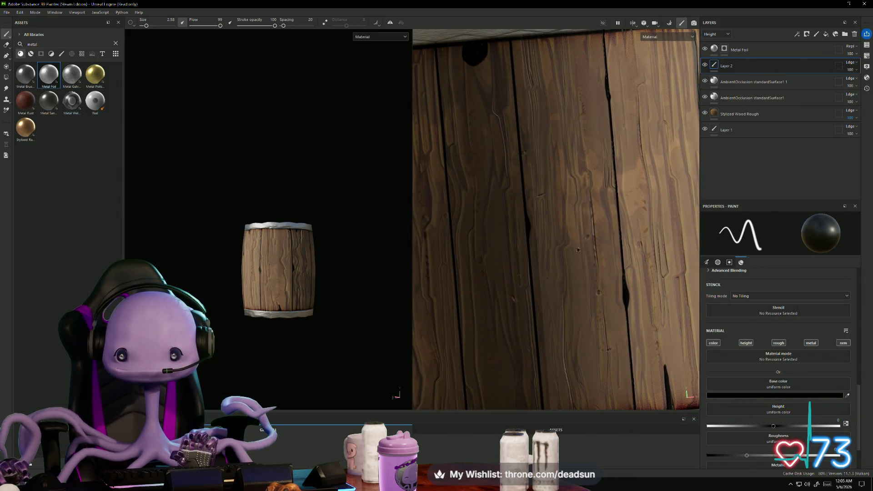
{"action": "left_click_drag", "start_coordinate": [586, 257], "coordinate": [577, 256]}
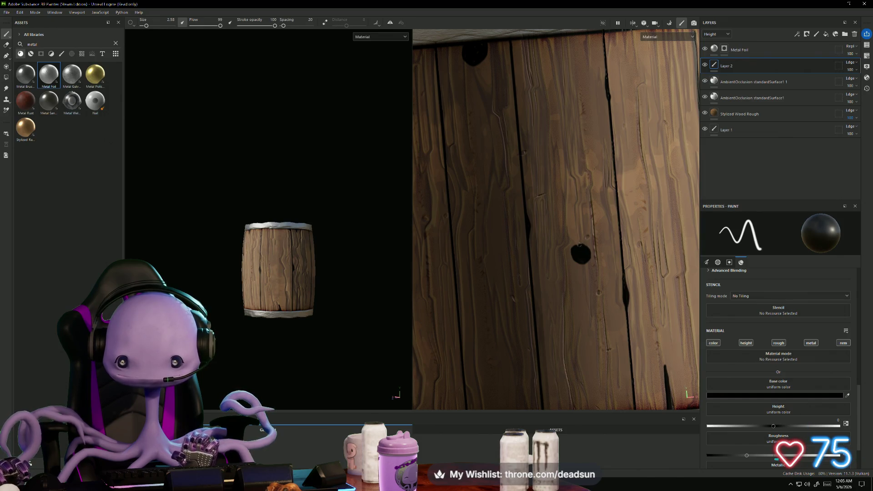
{"action": "scroll", "coordinate": [581, 261], "scroll_direction": "down", "scroll_amount": 5}
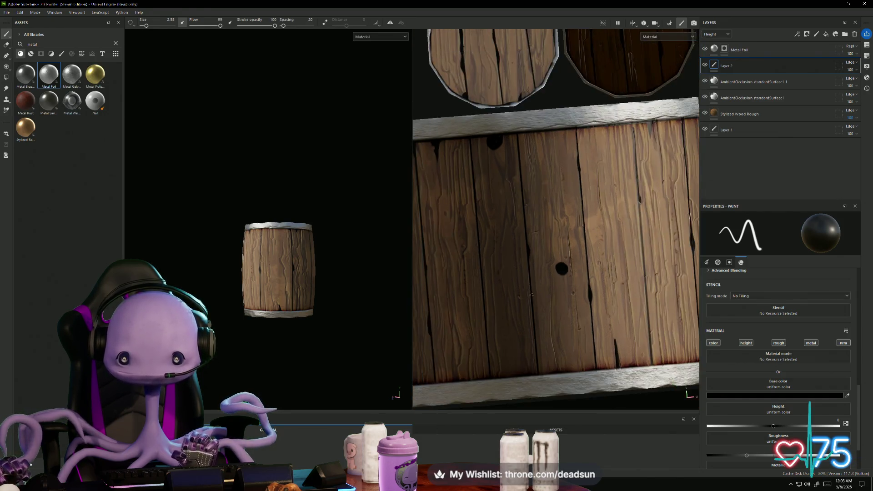
{"action": "left_click_drag", "start_coordinate": [285, 322], "coordinate": [450, 322], "text": "alt"}
{"action": "scroll", "coordinate": [520, 291], "scroll_direction": "up", "scroll_amount": 2}
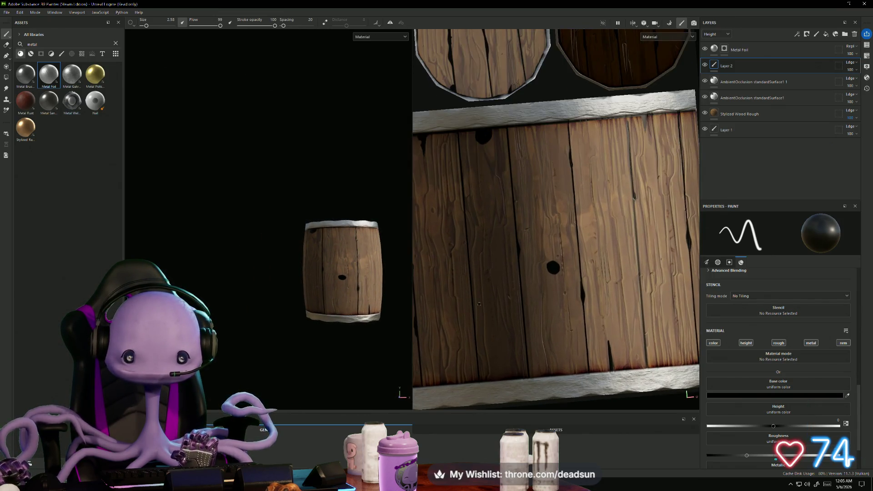
{"action": "scroll", "coordinate": [520, 292], "scroll_direction": "up", "scroll_amount": 2}
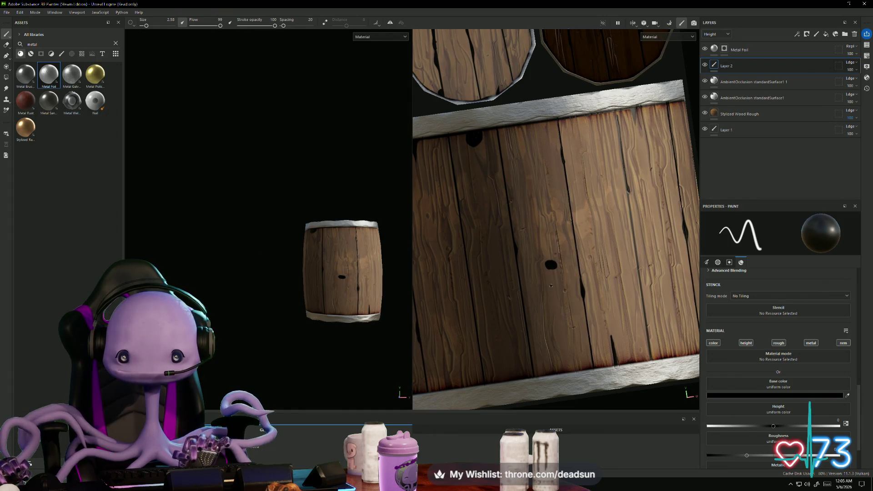
{"action": "scroll", "coordinate": [545, 266], "scroll_direction": "up", "scroll_amount": 4}
{"action": "left_click_drag", "start_coordinate": [544, 261], "coordinate": [545, 248]}
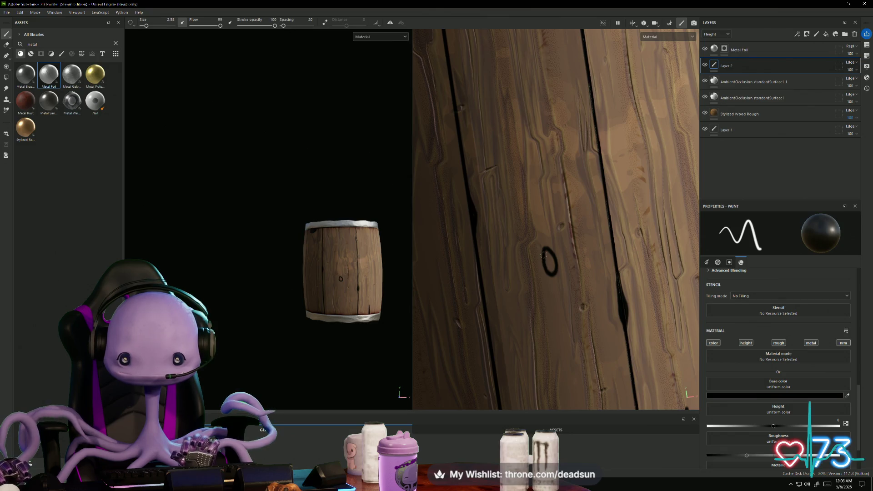
{"action": "mouse_move", "coordinate": [552, 254]}
{"action": "left_mouse_down"}
{"action": "mouse_move", "coordinate": [553, 271]}
{"action": "mouse_move", "coordinate": [548, 262]}
{"action": "left_mouse_up"}
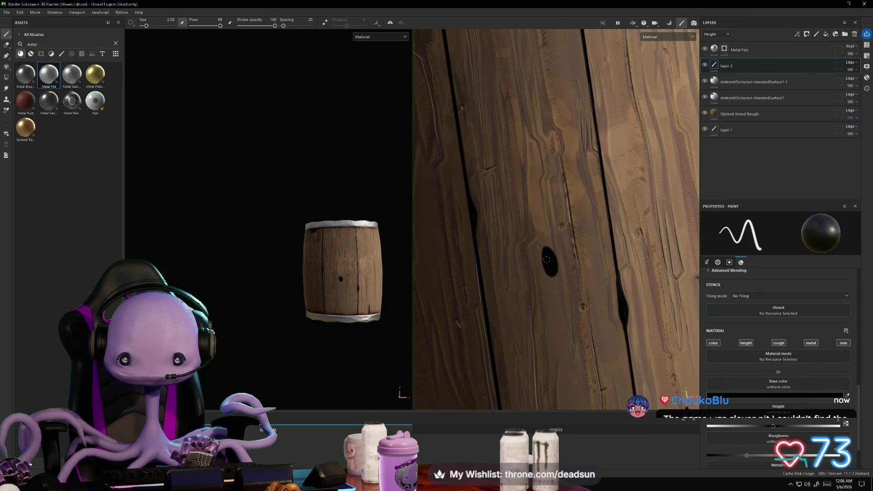
{"action": "left_click_drag", "start_coordinate": [547, 272], "coordinate": [552, 257], "text": "alt"}
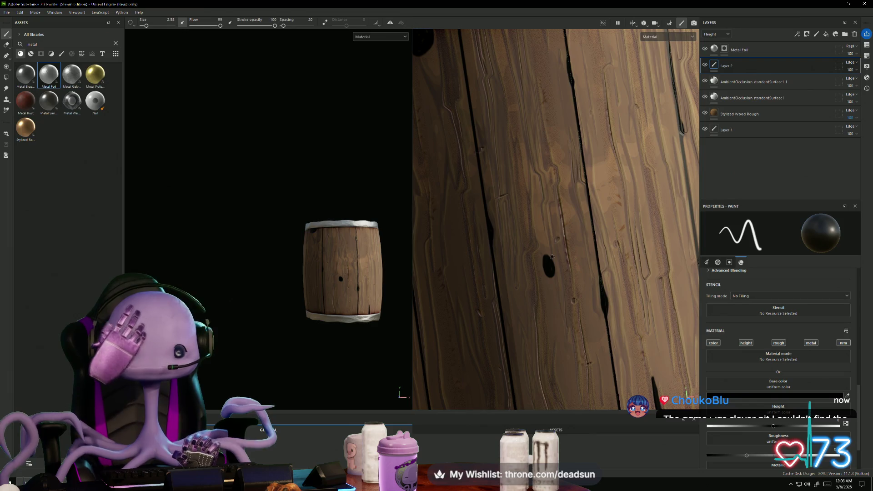
{"action": "key", "text": "f"}
{"action": "scroll", "coordinate": [299, 270], "scroll_direction": "up", "scroll_amount": 5}
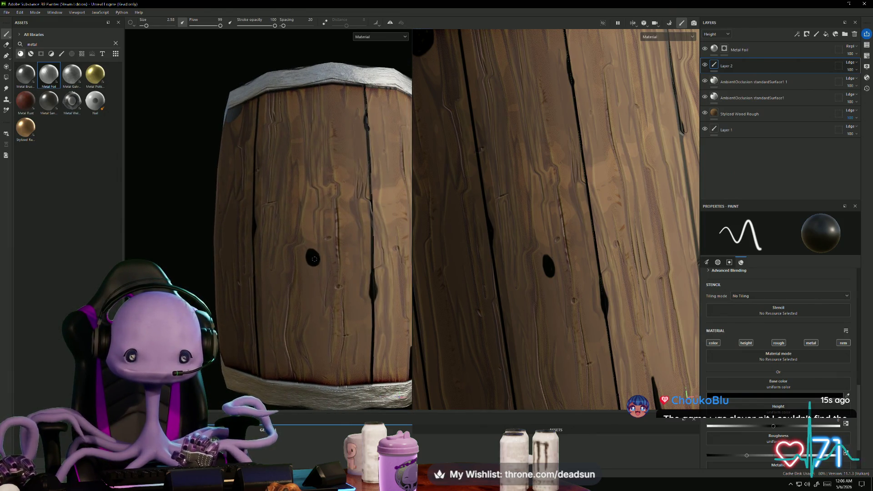
{"action": "scroll", "coordinate": [312, 257], "scroll_direction": "down", "scroll_amount": 2}
{"action": "mouse_move", "coordinate": [312, 258]}
{"action": "middle_mouse_down", "text": "alt"}
{"action": "mouse_move", "coordinate": [316, 308]}
{"action": "mouse_move", "coordinate": [308, 304]}
{"action": "middle_mouse_up", "text": "alt"}
{"action": "mouse_move", "coordinate": [307, 304]}
{"action": "left_mouse_down", "text": "alt"}
{"action": "mouse_move", "coordinate": [255, 324]}
{"action": "mouse_move", "coordinate": [293, 326]}
{"action": "mouse_move", "coordinate": [266, 294]}
{"action": "left_mouse_up", "text": "alt"}
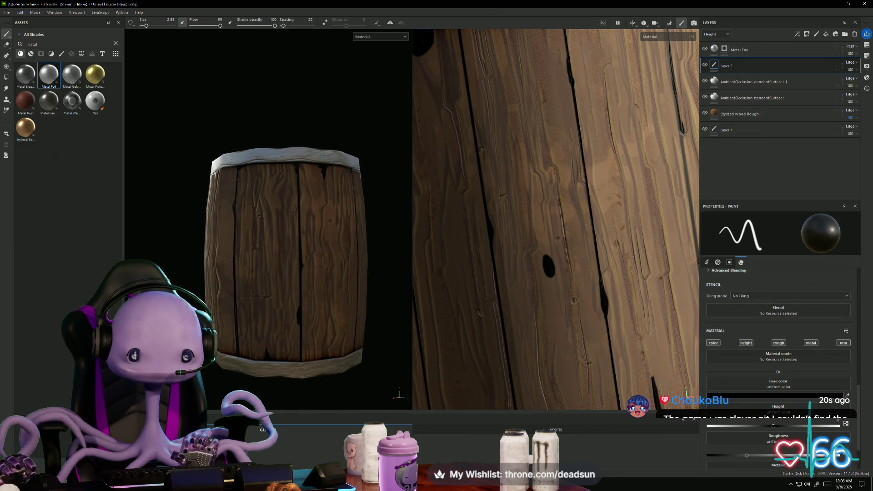
{"action": "scroll", "coordinate": [260, 221], "scroll_direction": "up", "scroll_amount": 4}
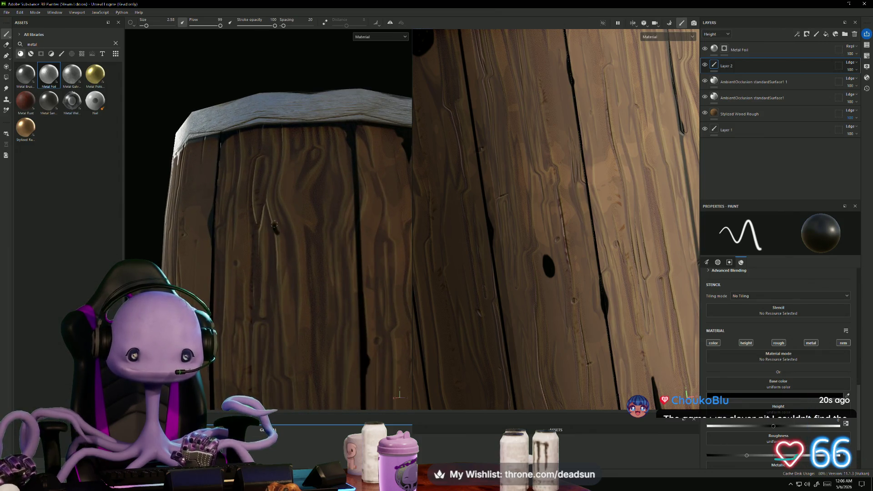
{"action": "mouse_move", "coordinate": [282, 211]}
{"action": "left_mouse_down"}
{"action": "mouse_move", "coordinate": [280, 232]}
{"action": "mouse_move", "coordinate": [281, 212]}
{"action": "left_mouse_up"}
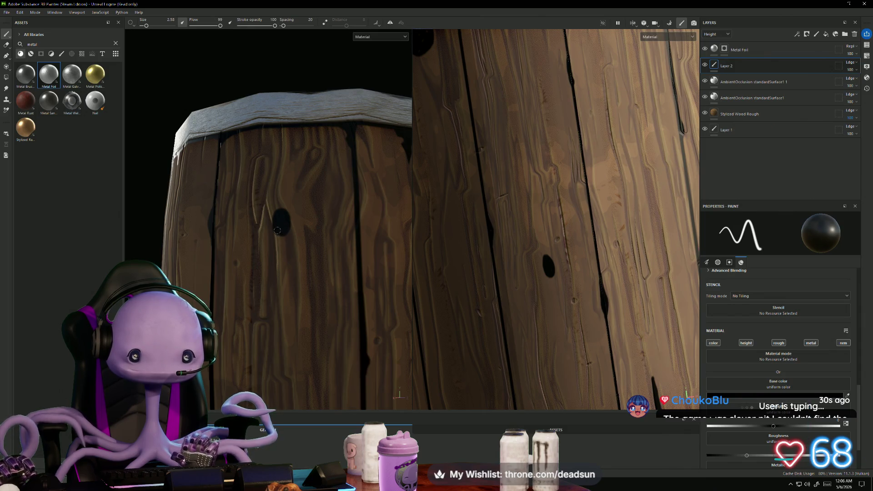
{"action": "scroll", "coordinate": [283, 229], "scroll_direction": "down", "scroll_amount": 3}
{"action": "scroll", "coordinate": [282, 231], "scroll_direction": "down", "scroll_amount": 2}
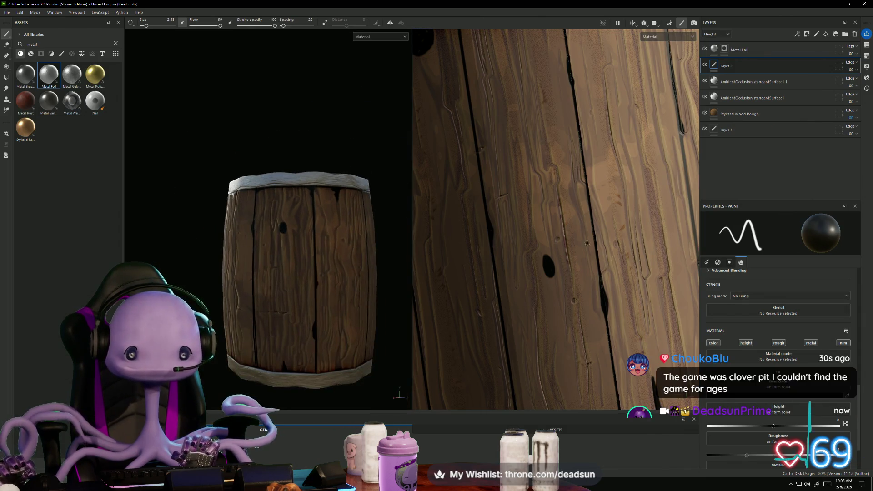
{"action": "scroll", "coordinate": [555, 219], "scroll_direction": "down", "scroll_amount": 5}
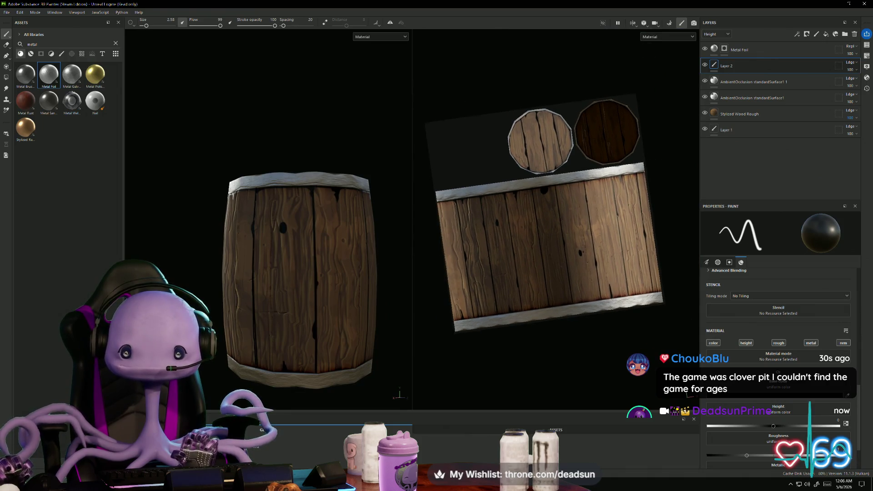
{"action": "scroll", "coordinate": [546, 219], "scroll_direction": "down", "scroll_amount": 3}
{"action": "mouse_move", "coordinate": [318, 282]}
{"action": "left_mouse_down", "text": "alt"}
{"action": "mouse_move", "coordinate": [279, 308]}
{"action": "mouse_move", "coordinate": [211, 300]}
{"action": "mouse_move", "coordinate": [263, 347]}
{"action": "mouse_move", "coordinate": [255, 344]}
{"action": "left_mouse_up", "text": "alt"}
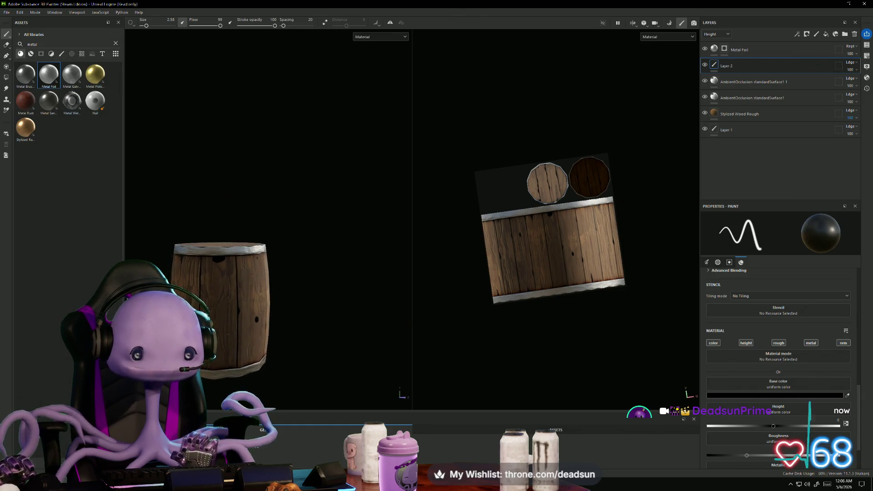
{"action": "middle_click_drag", "start_coordinate": [310, 286], "coordinate": [335, 233], "text": "alt"}
{"action": "scroll", "coordinate": [335, 233], "scroll_direction": "down", "scroll_amount": 1}
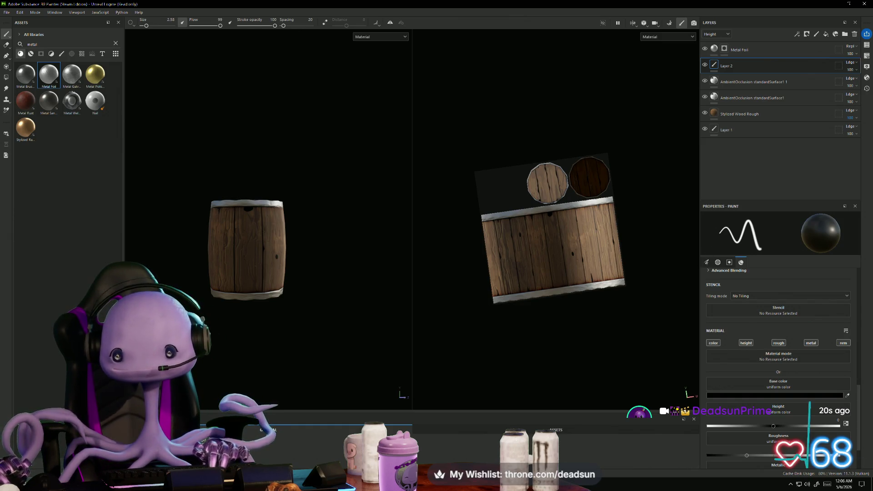
{"action": "mouse_move", "coordinate": [612, 328]}
{"action": "left_mouse_down", "text": "alt"}
{"action": "mouse_move", "coordinate": [599, 331]}
{"action": "mouse_move", "coordinate": [622, 330]}
{"action": "left_mouse_up", "text": "alt"}
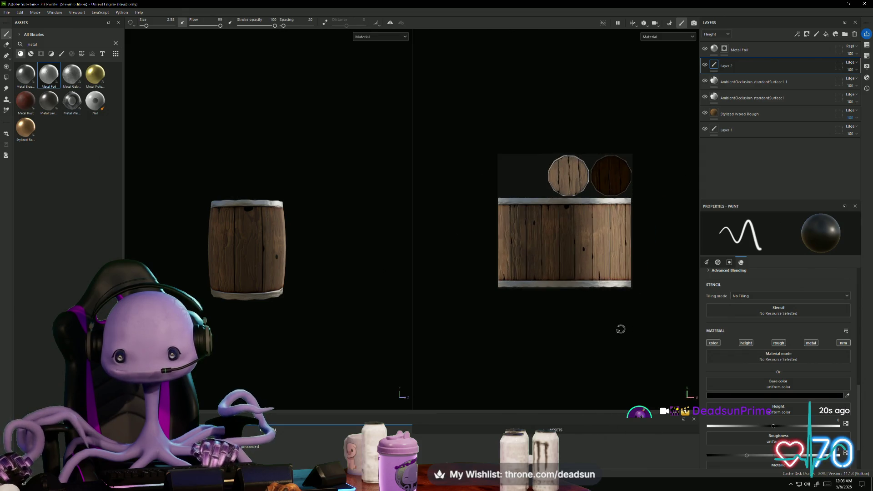
{"action": "scroll", "coordinate": [583, 321], "scroll_direction": "up", "scroll_amount": 3}
{"action": "middle_click_drag", "start_coordinate": [583, 273], "coordinate": [587, 315]}
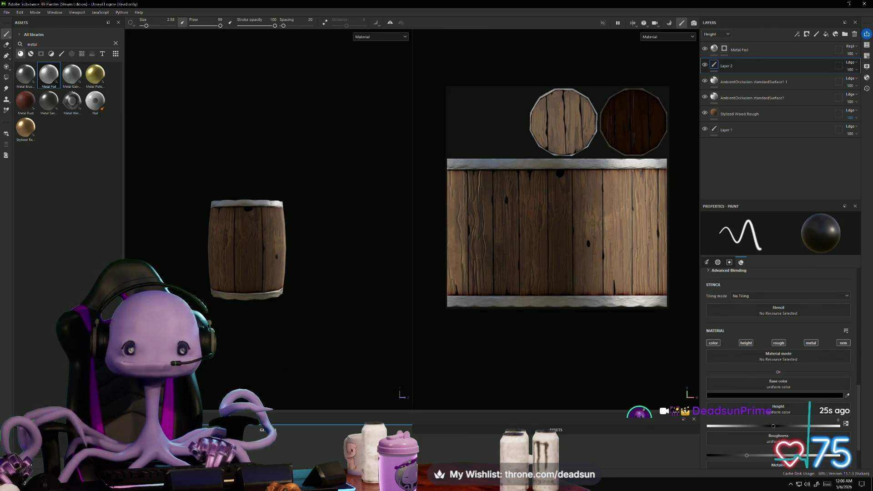
{"action": "mouse_move", "coordinate": [287, 255]}
{"action": "left_mouse_down", "text": "alt"}
{"action": "mouse_move", "coordinate": [275, 347]}
{"action": "mouse_move", "coordinate": [290, 363]}
{"action": "mouse_move", "coordinate": [316, 211]}
{"action": "mouse_move", "coordinate": [422, 234]}
{"action": "mouse_move", "coordinate": [346, 275]}
{"action": "mouse_move", "coordinate": [359, 264]}
{"action": "mouse_move", "coordinate": [289, 319]}
{"action": "mouse_move", "coordinate": [384, 315]}
{"action": "mouse_move", "coordinate": [380, 381]}
{"action": "mouse_move", "coordinate": [303, 364]}
{"action": "mouse_move", "coordinate": [327, 360]}
{"action": "mouse_move", "coordinate": [332, 393]}
{"action": "mouse_move", "coordinate": [371, 287]}
{"action": "mouse_move", "coordinate": [379, 232]}
{"action": "mouse_move", "coordinate": [408, 297]}
{"action": "mouse_move", "coordinate": [418, 300]}
{"action": "mouse_move", "coordinate": [347, 327]}
{"action": "mouse_move", "coordinate": [343, 341]}
{"action": "mouse_move", "coordinate": [350, 321]}
{"action": "left_mouse_up", "text": "alt"}
{"action": "scroll", "coordinate": [376, 277], "scroll_direction": "up", "scroll_amount": 3}
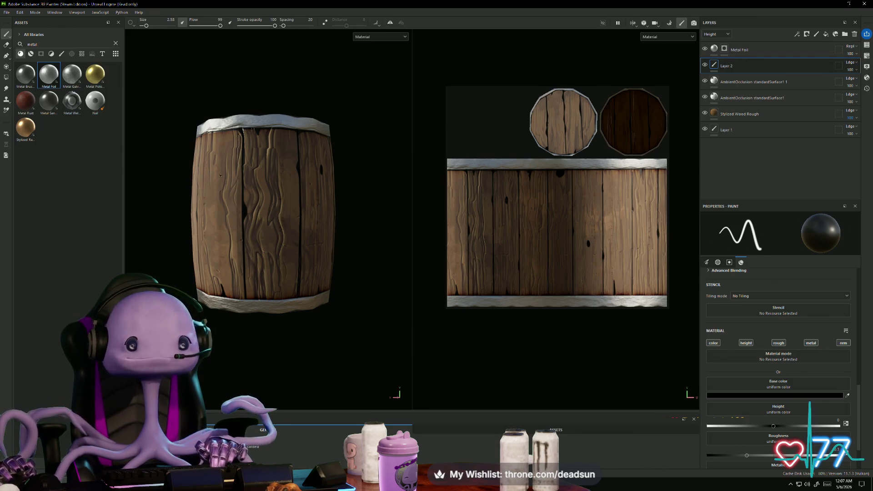
{"action": "left_click_drag", "start_coordinate": [241, 102], "coordinate": [283, 122], "text": "alt"}
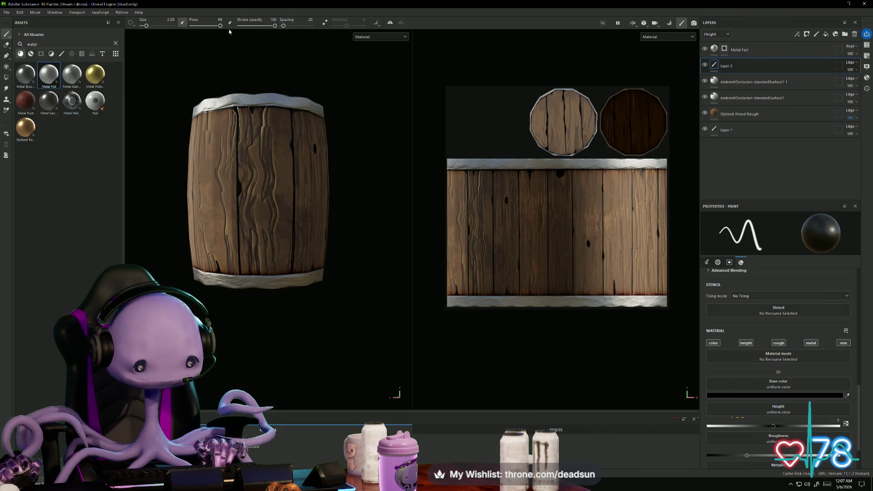
{"action": "mouse_move", "coordinate": [339, 243]}
{"action": "left_mouse_down", "text": "alt"}
{"action": "mouse_move", "coordinate": [273, 319]}
{"action": "mouse_move", "coordinate": [292, 262]}
{"action": "mouse_move", "coordinate": [269, 245]}
{"action": "left_mouse_up", "text": "alt"}
{"action": "scroll", "coordinate": [261, 240], "scroll_direction": "up", "scroll_amount": 6}
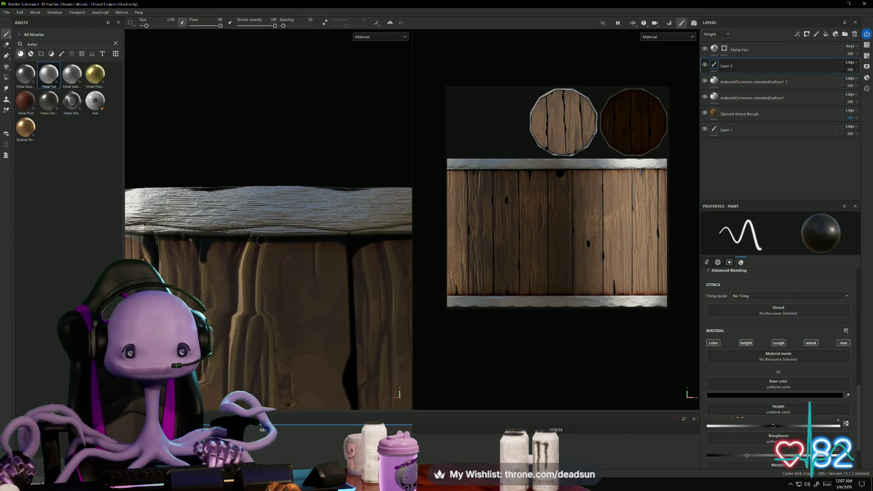
{"action": "scroll", "coordinate": [553, 175], "scroll_direction": "up", "scroll_amount": 3}
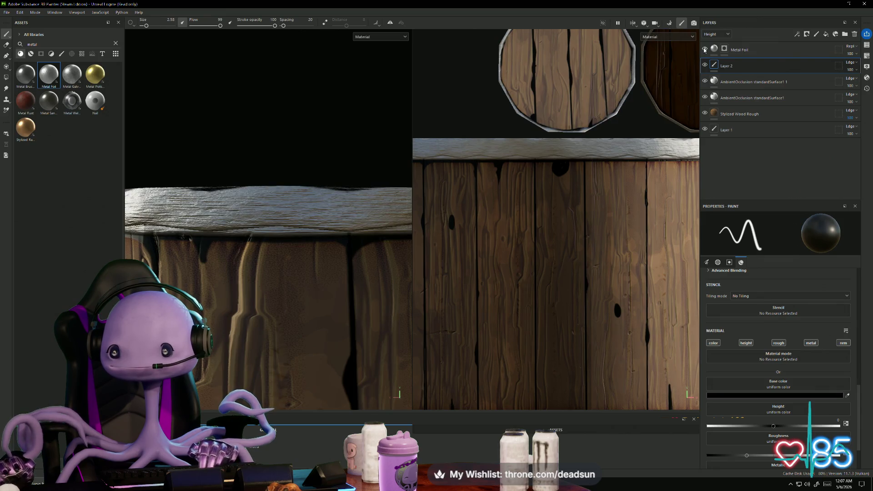
{"action": "left_click", "coordinate": [741, 54]}
{"action": "key", "text": "e"}
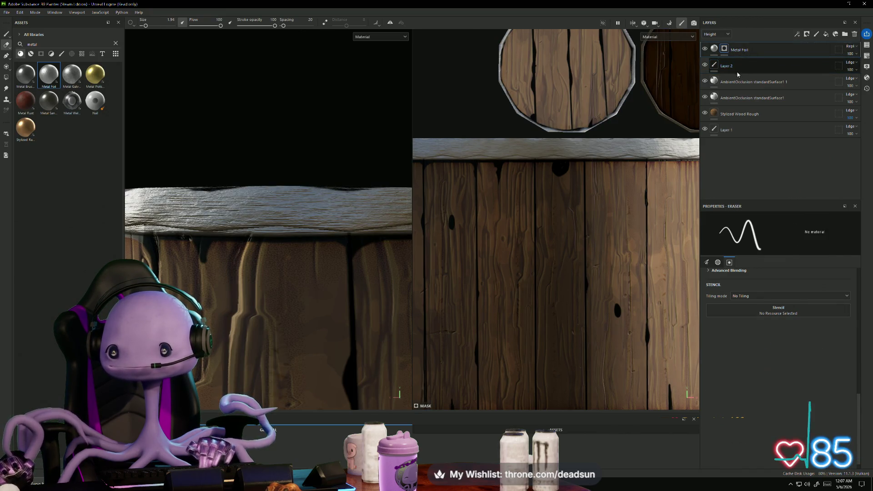
Step: Toggle Layer 2, both AmbientOcclusion layers and Stylized Wood Rough off and on to compare
{"action": "left_click", "coordinate": [705, 66]}
{"action": "left_click", "coordinate": [705, 65]}
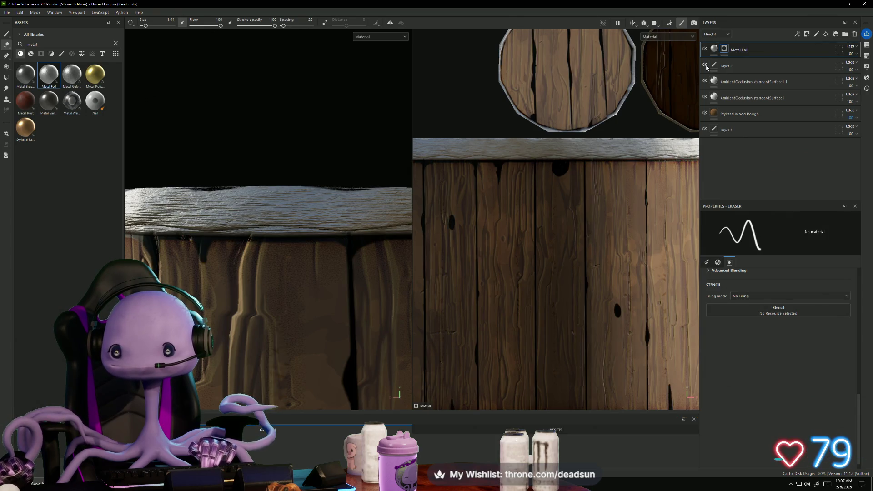
{"action": "left_click", "coordinate": [705, 66]}
{"action": "left_click", "coordinate": [706, 65]}
{"action": "left_click", "coordinate": [705, 82]}
{"action": "left_click", "coordinate": [705, 82]}
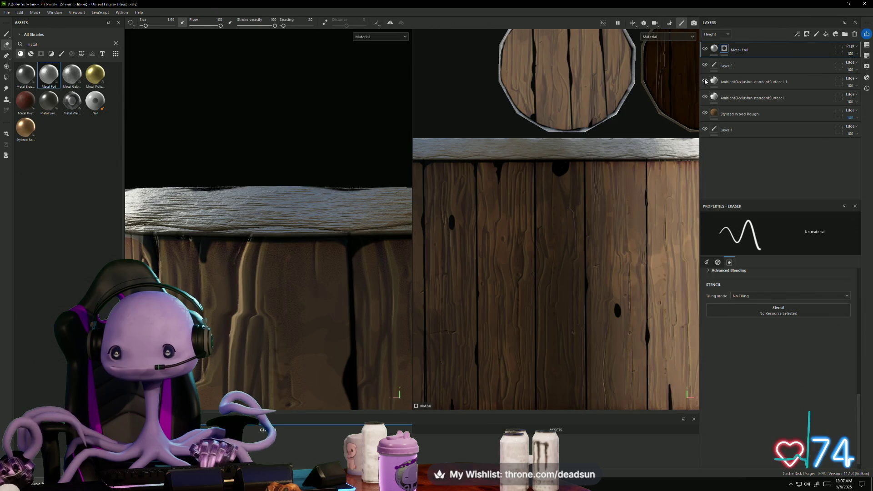
{"action": "left_click", "coordinate": [705, 97]}
{"action": "left_click", "coordinate": [706, 97]}
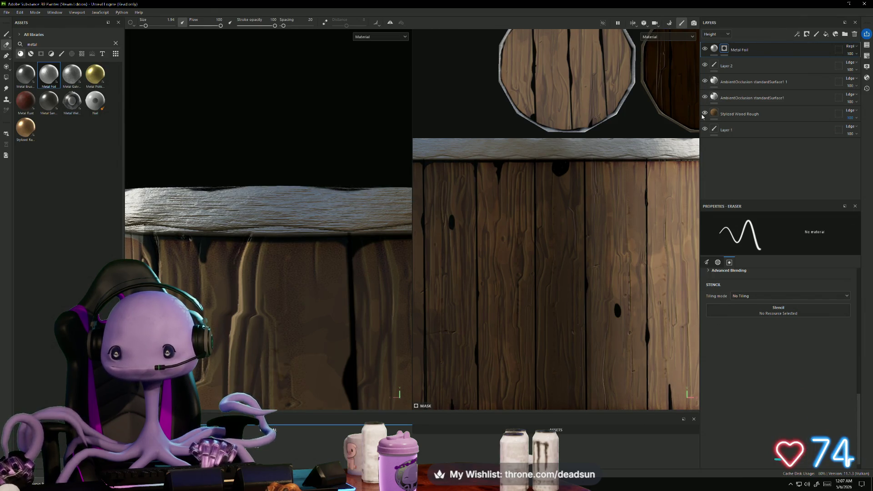
{"action": "left_click", "coordinate": [705, 113]}
{"action": "left_click", "coordinate": [706, 113]}
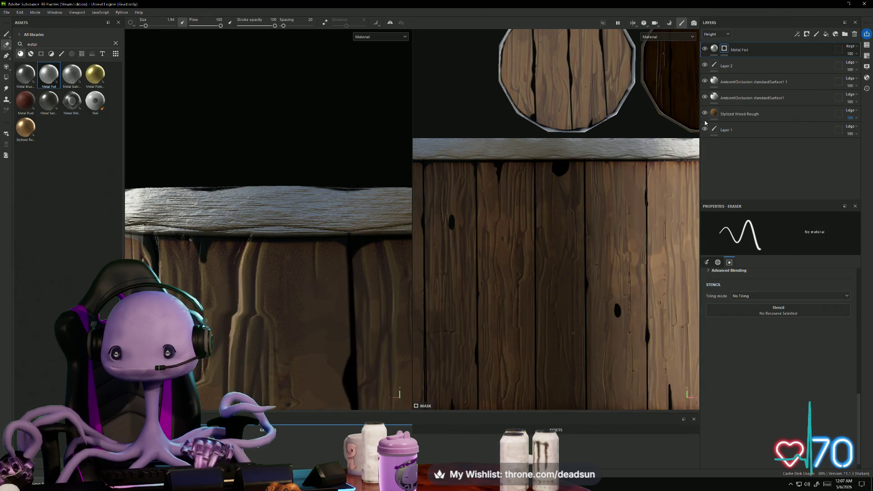
Step: Toggle Metal Foil visibility, check its blend mode unchanged, and switch to the paint brush
{"action": "left_click", "coordinate": [703, 51]}
{"action": "left_click", "coordinate": [705, 50]}
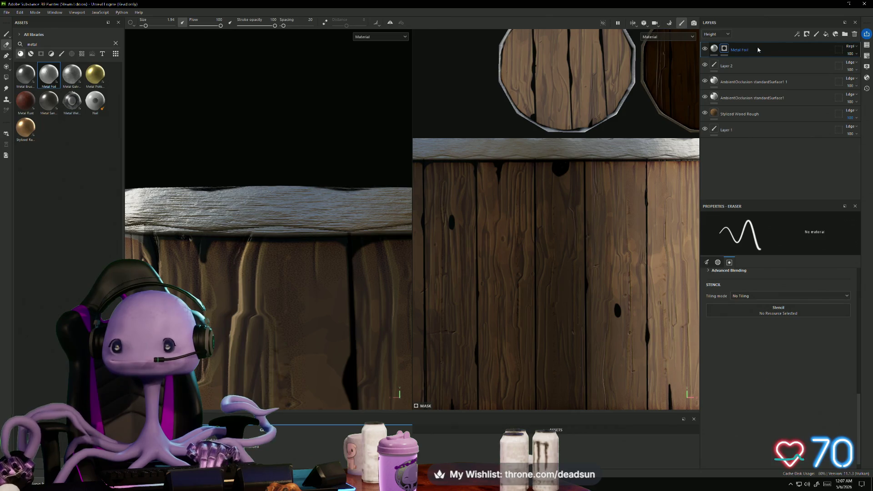
{"action": "left_click", "coordinate": [851, 47]}
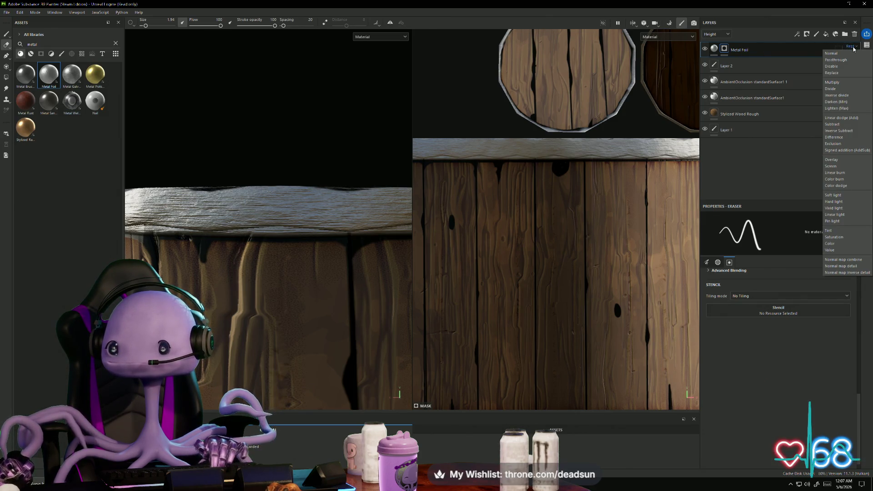
{"action": "left_click", "coordinate": [854, 48]}
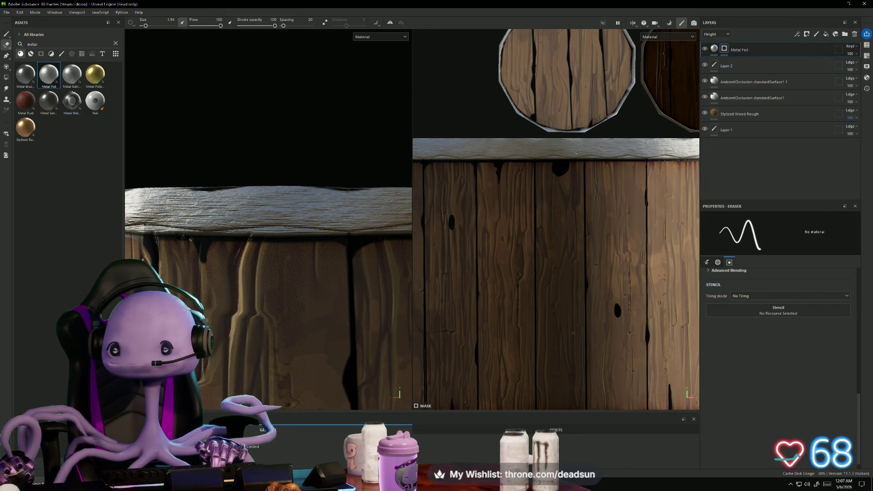
{"action": "key", "text": "1"}
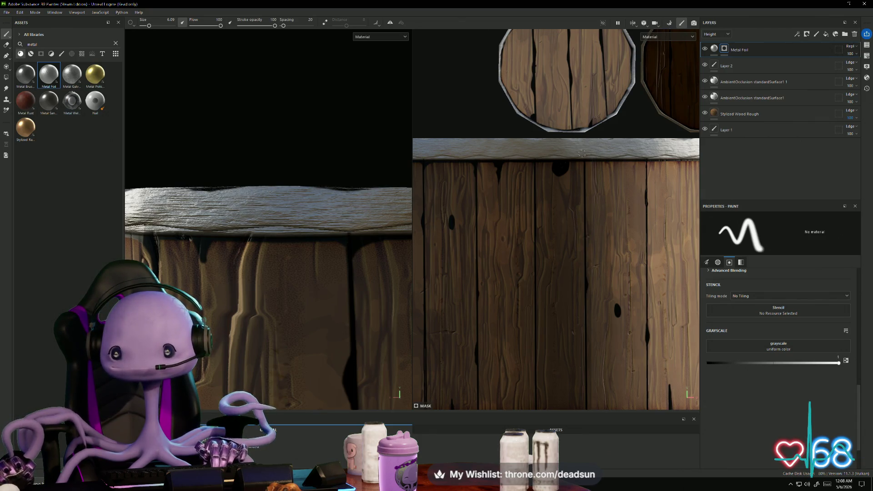
Step: Hide both AmbientOcclusion layers
{"action": "scroll", "coordinate": [602, 154], "scroll_direction": "up", "scroll_amount": 5}
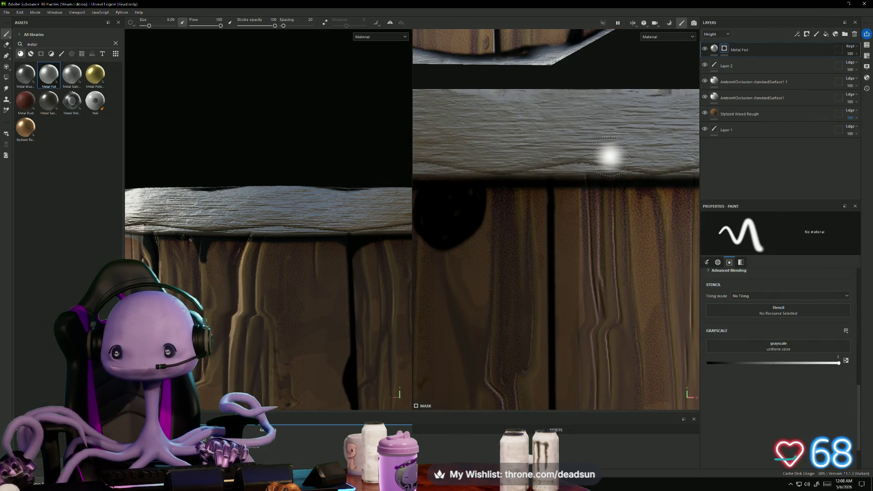
{"action": "left_click", "coordinate": [705, 82]}
{"action": "left_click", "coordinate": [706, 98]}
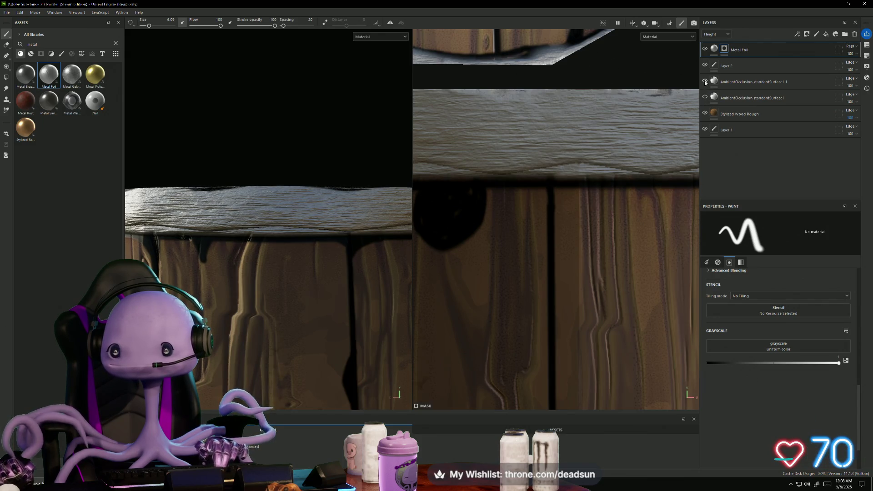
Step: Orbit and zoom around the barrel to inspect its planks and top without occlusion
{"action": "scroll", "coordinate": [512, 193], "scroll_direction": "down", "scroll_amount": 2}
{"action": "scroll", "coordinate": [487, 233], "scroll_direction": "down", "scroll_amount": 5}
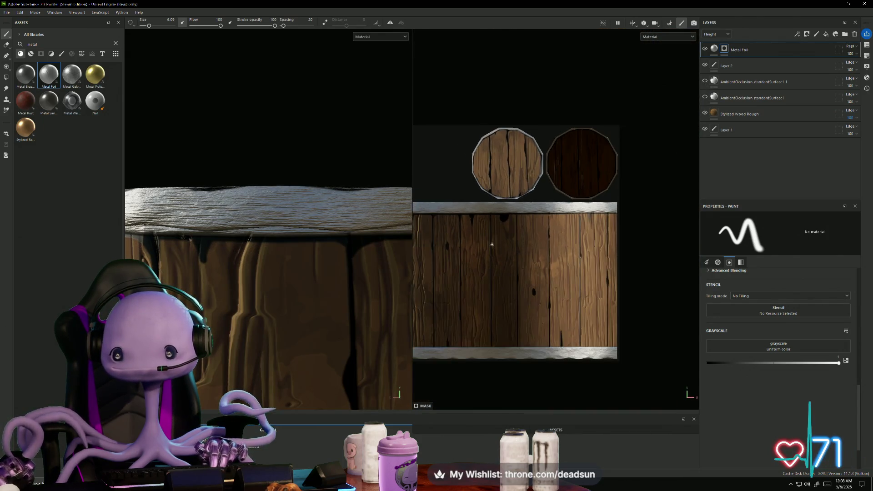
{"action": "middle_click_drag", "start_coordinate": [489, 249], "coordinate": [542, 237]}
{"action": "scroll", "coordinate": [303, 297], "scroll_direction": "down", "scroll_amount": 8}
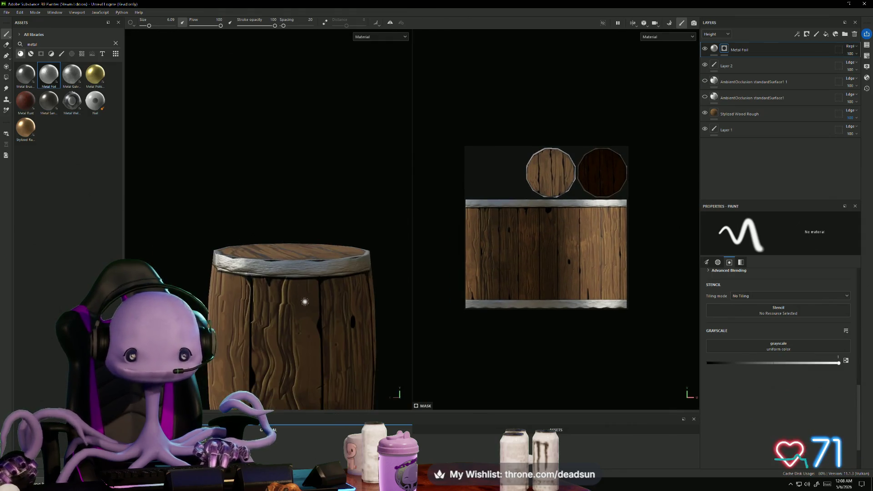
{"action": "mouse_move", "coordinate": [297, 260]}
{"action": "left_mouse_down", "text": "alt"}
{"action": "mouse_move", "coordinate": [280, 323]}
{"action": "mouse_move", "coordinate": [347, 343]}
{"action": "mouse_move", "coordinate": [250, 351]}
{"action": "mouse_move", "coordinate": [418, 339]}
{"action": "left_mouse_up", "text": "alt"}
{"action": "scroll", "coordinate": [418, 339], "scroll_direction": "down", "scroll_amount": 3}
{"action": "mouse_move", "coordinate": [345, 350]}
{"action": "left_mouse_down", "text": "alt"}
{"action": "mouse_move", "coordinate": [295, 354]}
{"action": "mouse_move", "coordinate": [316, 286]}
{"action": "mouse_move", "coordinate": [362, 217]}
{"action": "mouse_move", "coordinate": [297, 284]}
{"action": "mouse_move", "coordinate": [323, 291]}
{"action": "mouse_move", "coordinate": [295, 359]}
{"action": "mouse_move", "coordinate": [320, 271]}
{"action": "mouse_move", "coordinate": [362, 289]}
{"action": "mouse_move", "coordinate": [353, 363]}
{"action": "mouse_move", "coordinate": [341, 275]}
{"action": "left_mouse_up", "text": "alt"}
{"action": "scroll", "coordinate": [319, 292], "scroll_direction": "down", "scroll_amount": 2}
{"action": "scroll", "coordinate": [341, 275], "scroll_direction": "up", "scroll_amount": 3}
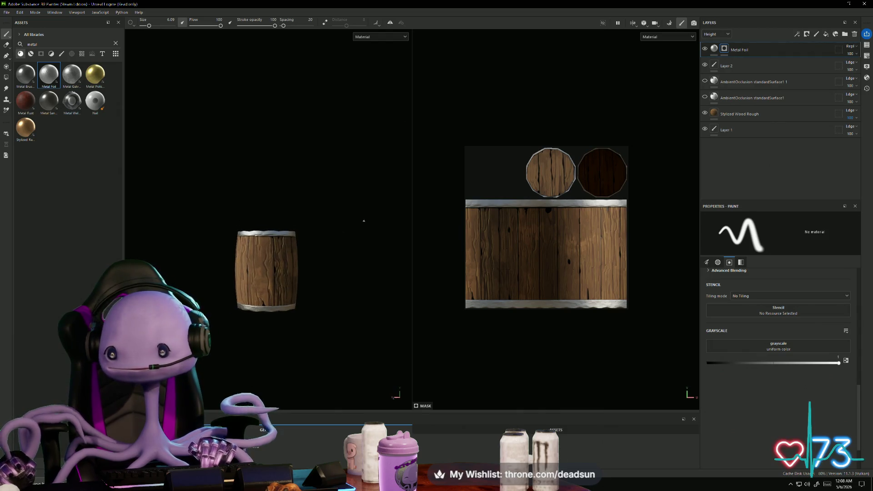
Step: Add a Metal Edge Wear generator to the Metal Foil mask and inspect the barrel top
{"action": "right_click", "coordinate": [725, 49]}
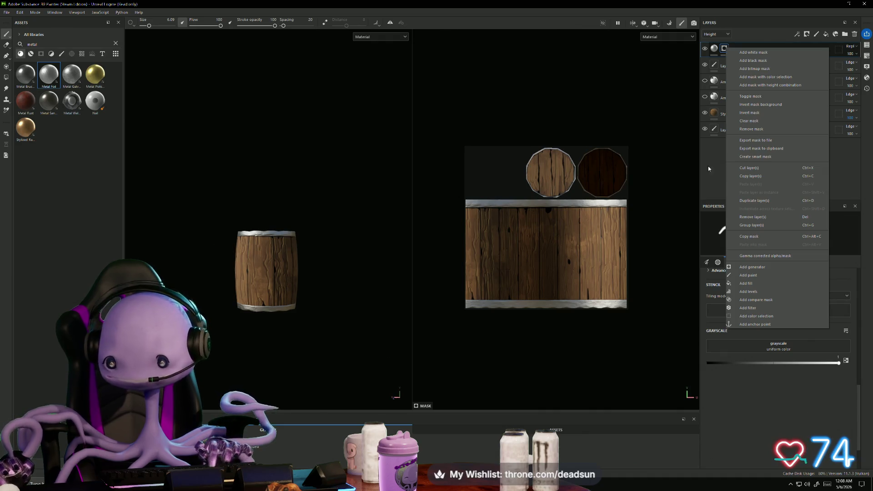
{"action": "left_click", "coordinate": [768, 269]}
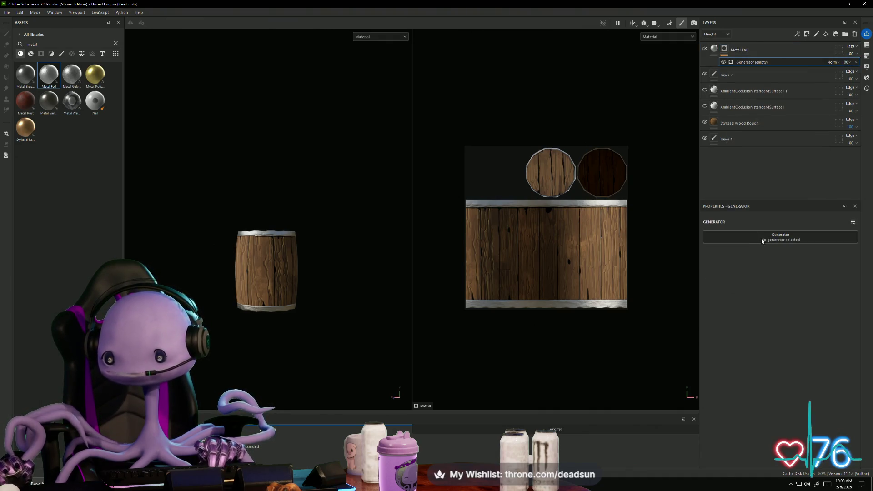
{"action": "left_click", "coordinate": [763, 241]}
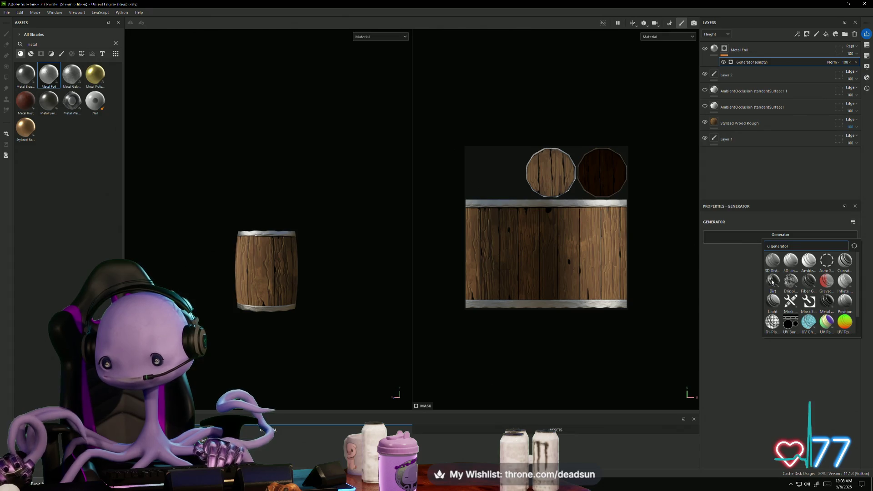
{"action": "mouse_move", "coordinate": [772, 282]}
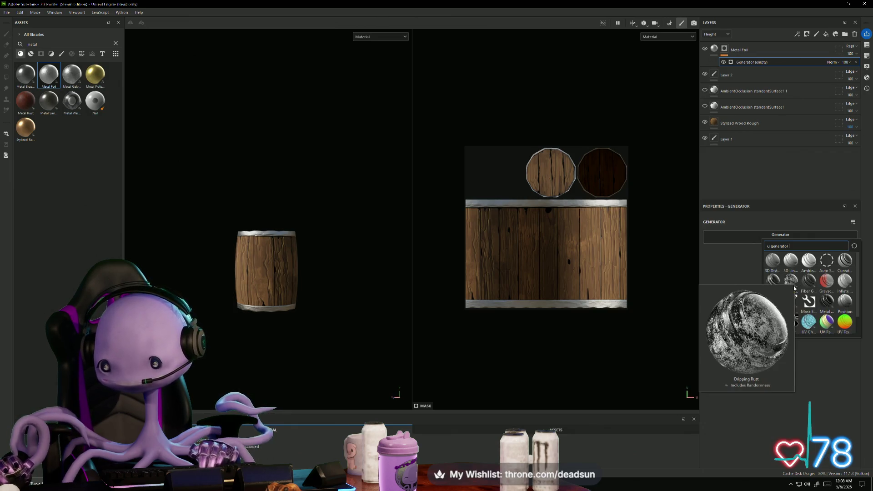
{"action": "left_click", "coordinate": [826, 301]}
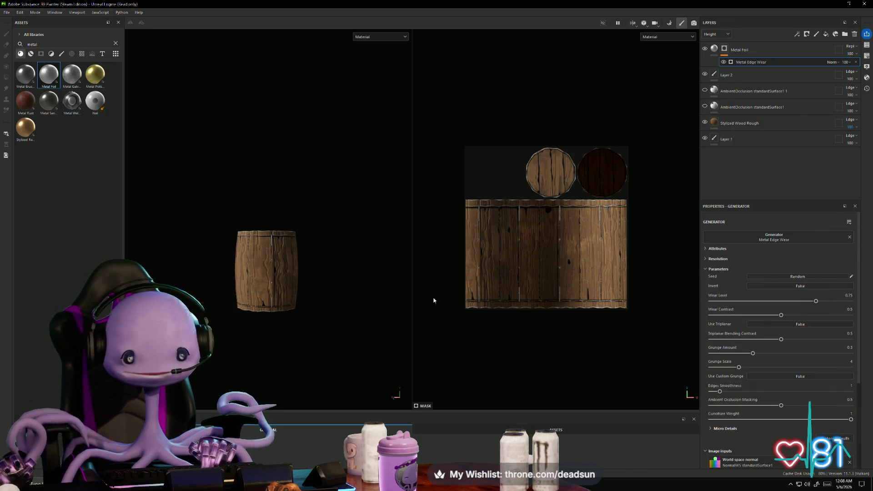
{"action": "scroll", "coordinate": [383, 289], "scroll_direction": "up", "scroll_amount": 5}
{"action": "left_click_drag", "start_coordinate": [362, 286], "coordinate": [364, 328], "text": "alt"}
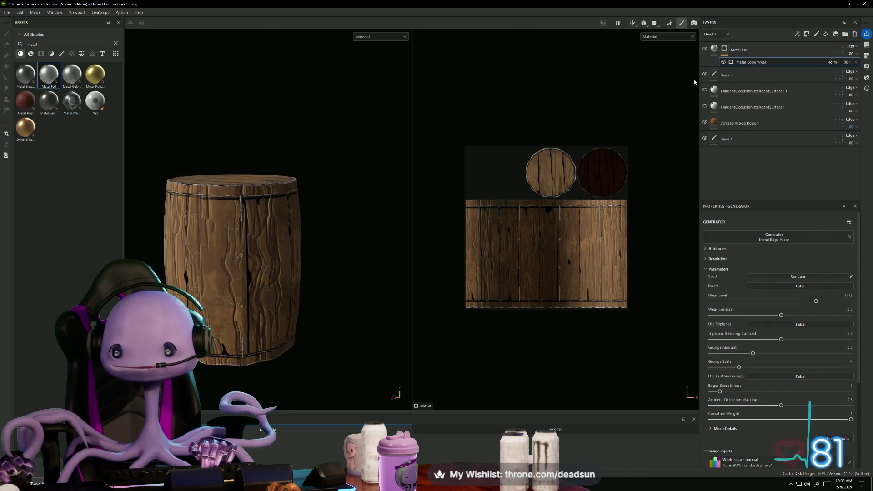
Step: Undo the Metal Edge Wear choice so the metal rims stay solid
{"action": "key", "text": "ctrl+z"}
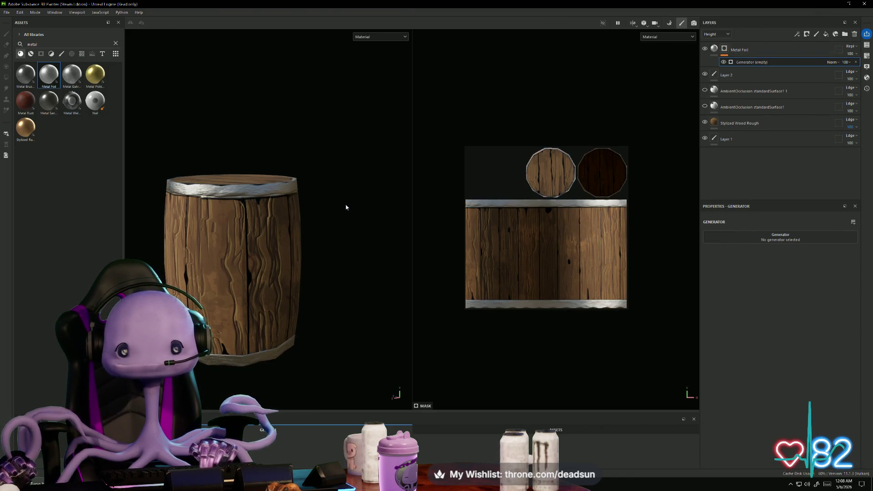
{"action": "mouse_move", "coordinate": [334, 200]}
{"action": "left_mouse_down", "text": "alt"}
{"action": "mouse_move", "coordinate": [351, 211]}
{"action": "mouse_move", "coordinate": [345, 243]}
{"action": "mouse_move", "coordinate": [382, 226]}
{"action": "mouse_move", "coordinate": [338, 326]}
{"action": "mouse_move", "coordinate": [333, 364]}
{"action": "mouse_move", "coordinate": [361, 273]}
{"action": "mouse_move", "coordinate": [353, 250]}
{"action": "mouse_move", "coordinate": [272, 356]}
{"action": "mouse_move", "coordinate": [341, 228]}
{"action": "mouse_move", "coordinate": [306, 173]}
{"action": "mouse_move", "coordinate": [363, 276]}
{"action": "mouse_move", "coordinate": [325, 278]}
{"action": "mouse_move", "coordinate": [328, 257]}
{"action": "left_mouse_up", "text": "alt"}
{"action": "scroll", "coordinate": [372, 283], "scroll_direction": "down", "scroll_amount": 5}
{"action": "left_click", "coordinate": [6, 12]}
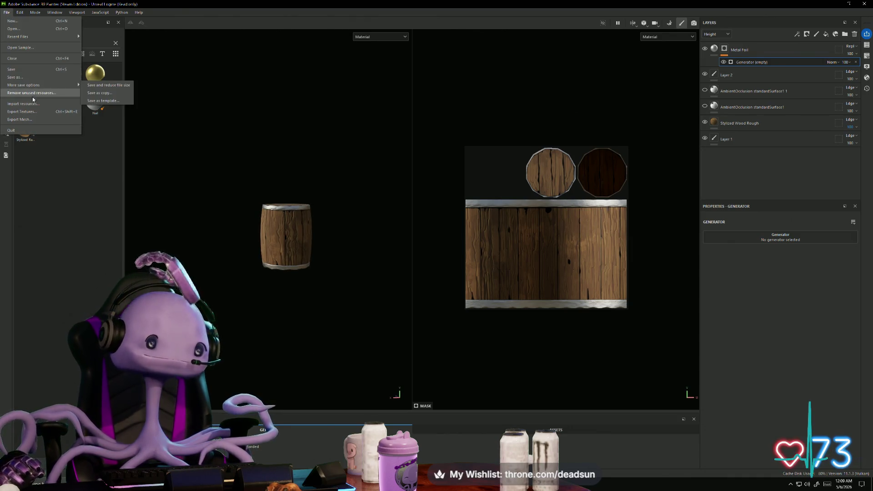
Step: Save the project as 'barrel' in the Desktop > UFOclawgame folder
{"action": "left_click", "coordinate": [6, 12]}
{"action": "left_click", "coordinate": [6, 13]}
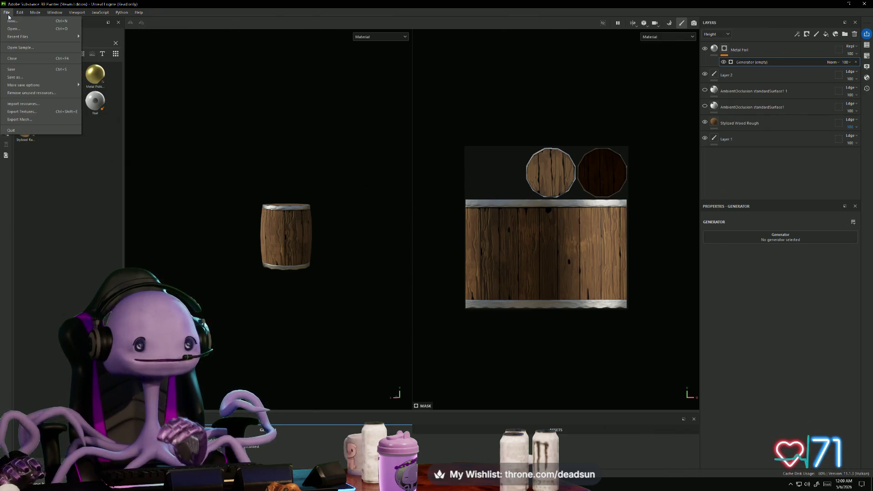
{"action": "left_click", "coordinate": [25, 76]}
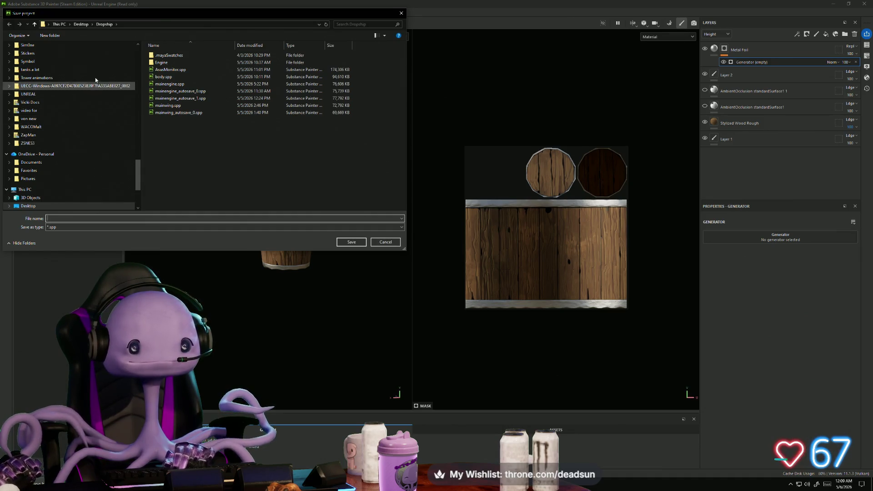
{"action": "left_click", "coordinate": [35, 25]}
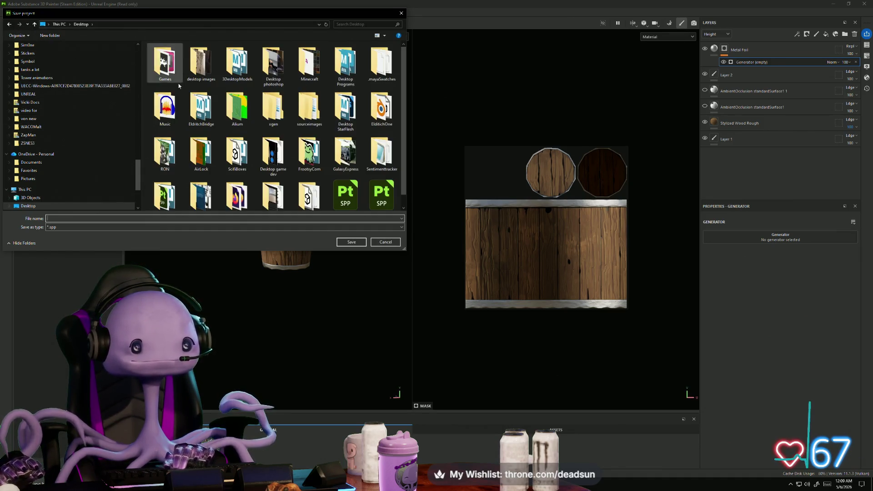
{"action": "left_click", "coordinate": [236, 106]}
{"action": "scroll", "coordinate": [225, 101], "scroll_direction": "down", "scroll_amount": 1}
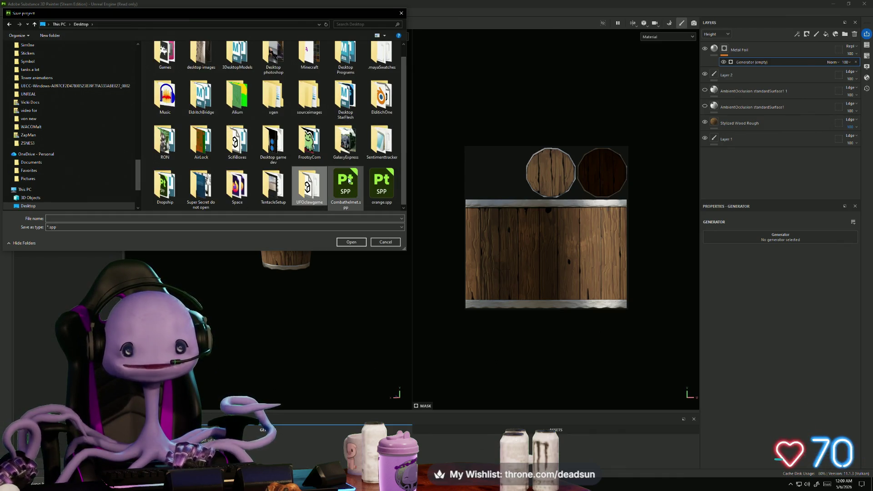
{"action": "double_click", "coordinate": [317, 186]}
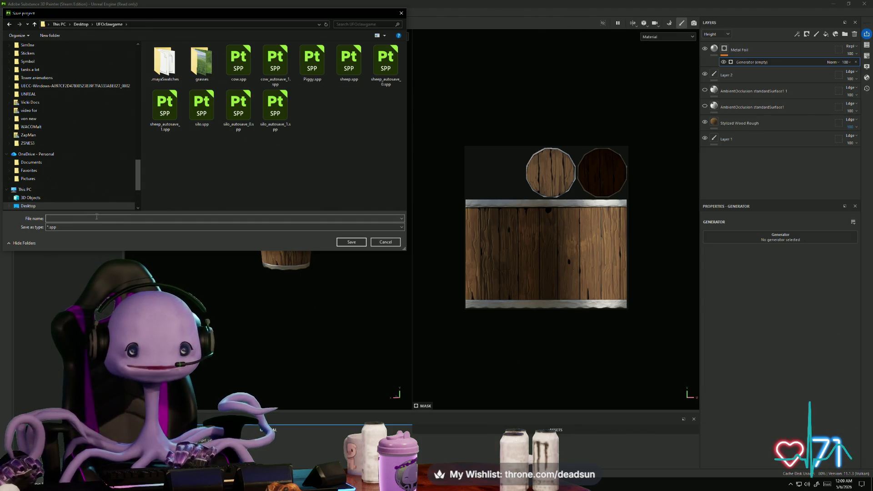
{"action": "left_click", "coordinate": [89, 219]}
{"action": "type", "text": "barrel"}
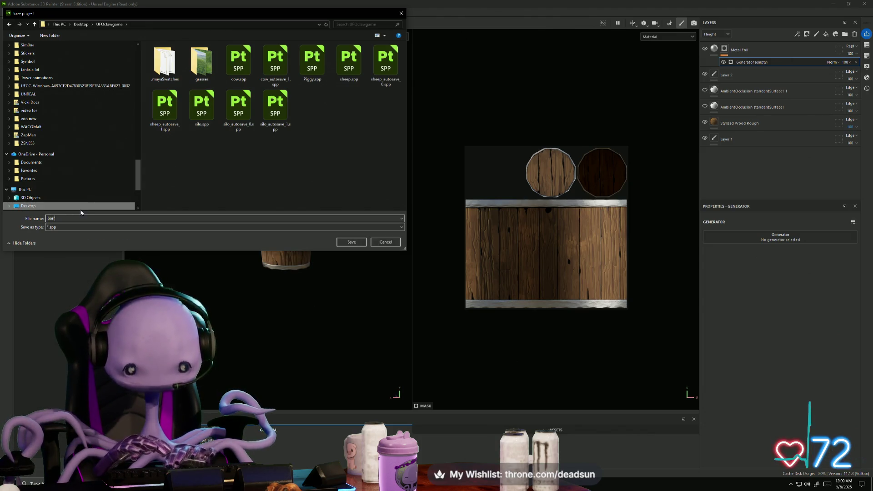
{"action": "left_click", "coordinate": [342, 241]}
Step: Toggle visibility of the two ambient occlusion layers and check the barrel's top
{"action": "left_click", "coordinate": [706, 90]}
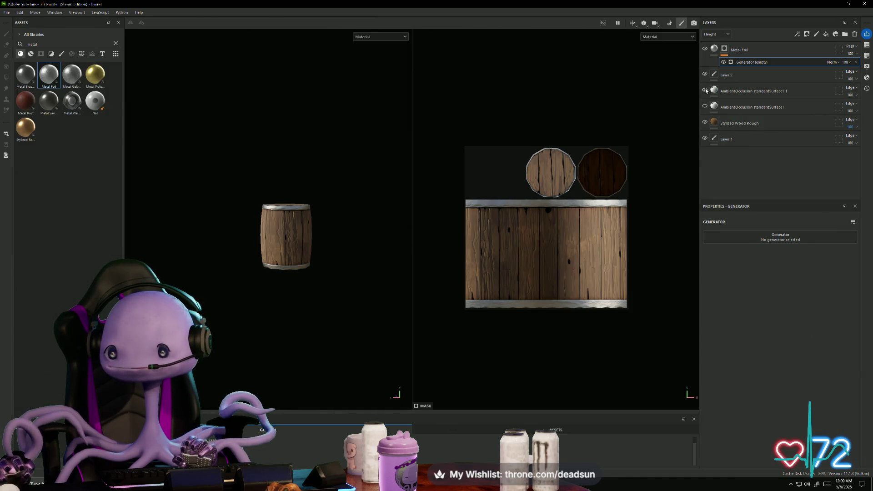
{"action": "left_click", "coordinate": [706, 106]}
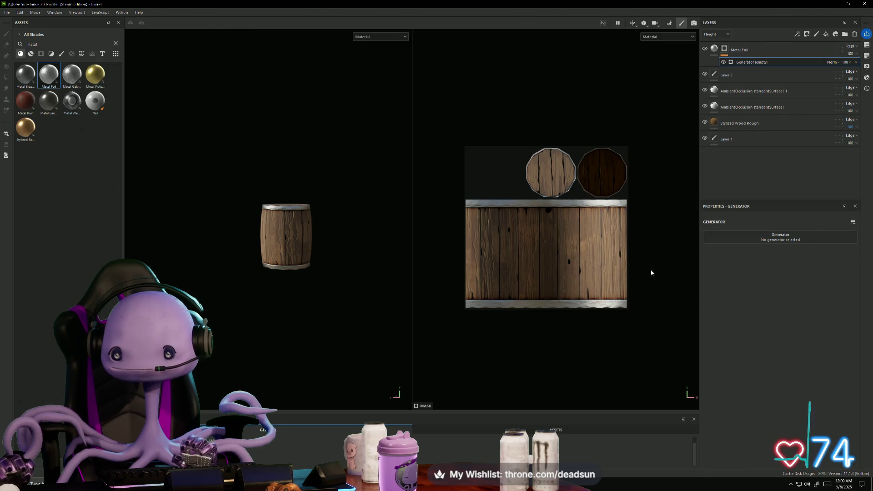
{"action": "scroll", "coordinate": [448, 226], "scroll_direction": "up", "scroll_amount": 3}
{"action": "mouse_move", "coordinate": [286, 287]}
{"action": "left_mouse_down", "text": "alt"}
{"action": "mouse_move", "coordinate": [339, 139]}
{"action": "mouse_move", "coordinate": [306, 233]}
{"action": "mouse_move", "coordinate": [412, 315]}
{"action": "mouse_move", "coordinate": [550, 310]}
{"action": "mouse_move", "coordinate": [332, 304]}
{"action": "mouse_move", "coordinate": [285, 409]}
{"action": "mouse_move", "coordinate": [345, 271]}
{"action": "left_mouse_up", "text": "alt"}
{"action": "scroll", "coordinate": [321, 320], "scroll_direction": "down", "scroll_amount": 5}
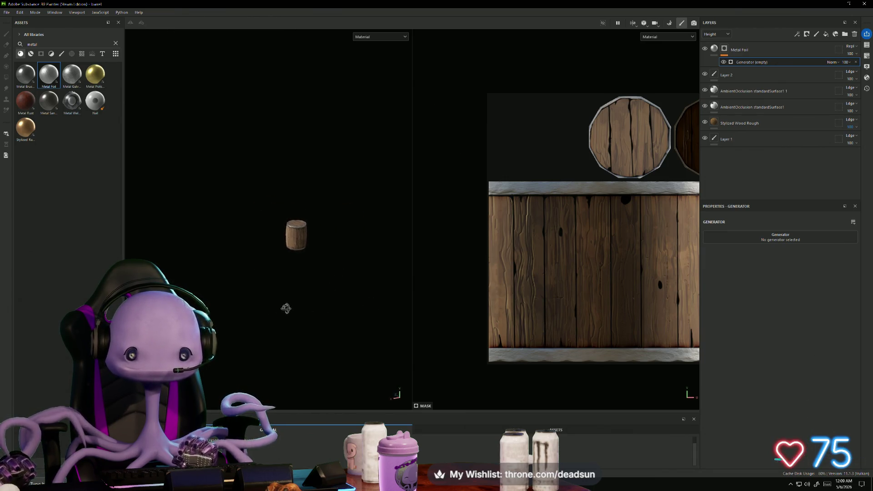
{"action": "scroll", "coordinate": [306, 293], "scroll_direction": "up", "scroll_amount": 5}
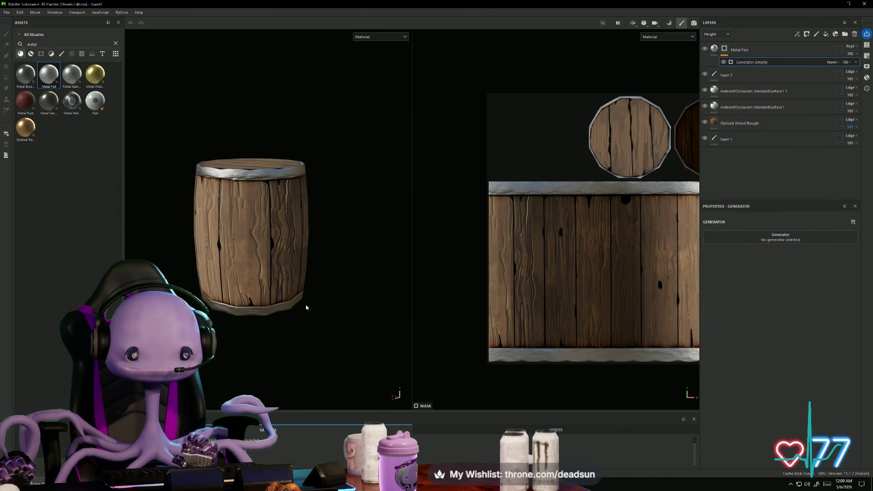
Step: Open the Export Textures dialog at its Output Templates list
{"action": "left_click", "coordinate": [7, 13]}
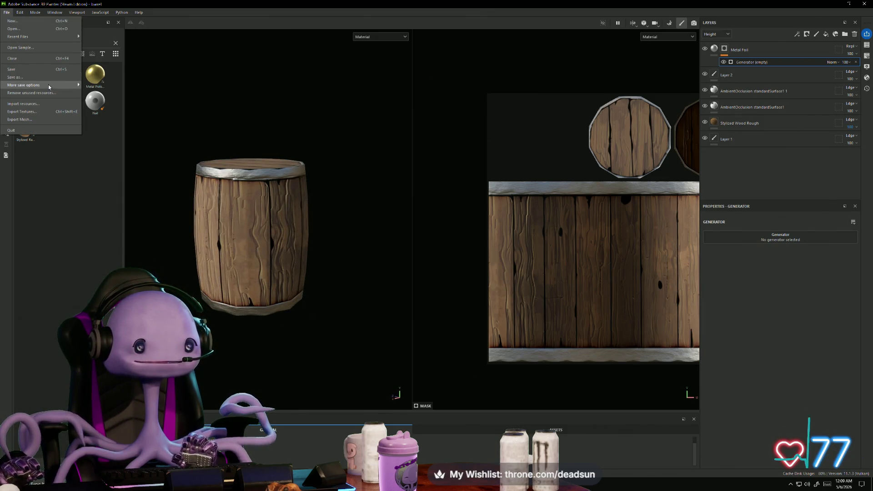
{"action": "mouse_move", "coordinate": [49, 87]}
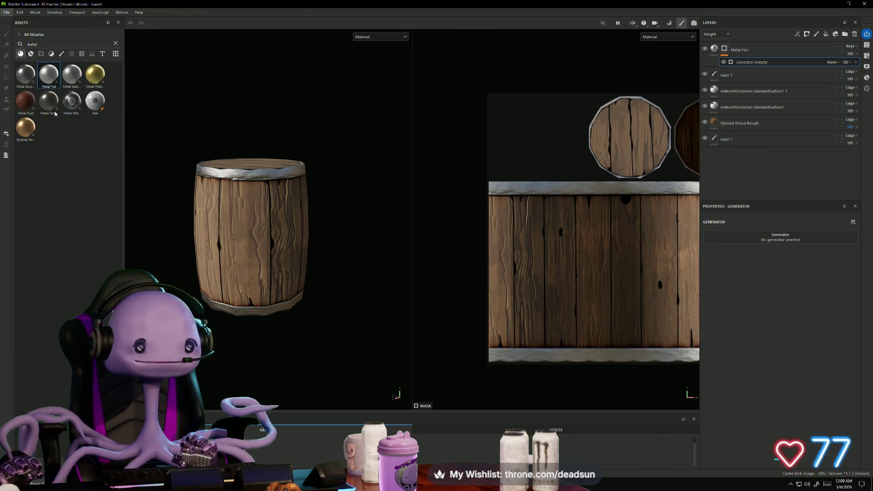
{"action": "left_click", "coordinate": [55, 113]}
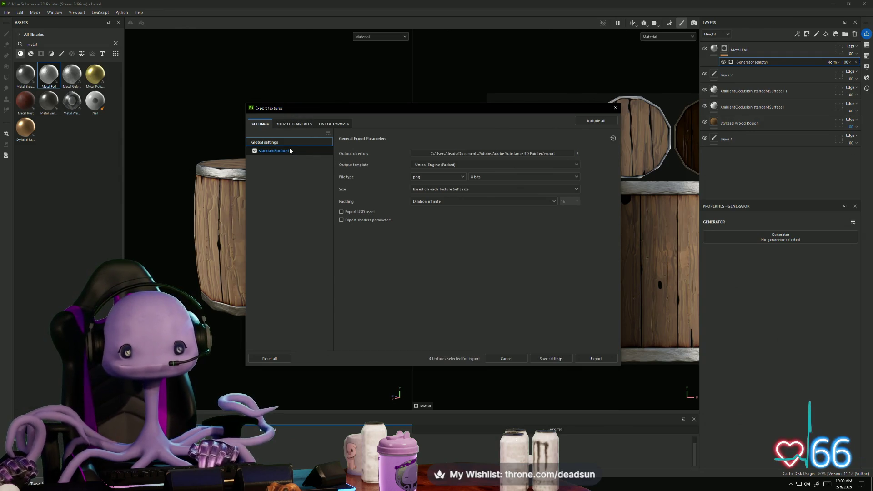
{"action": "left_click", "coordinate": [294, 124]}
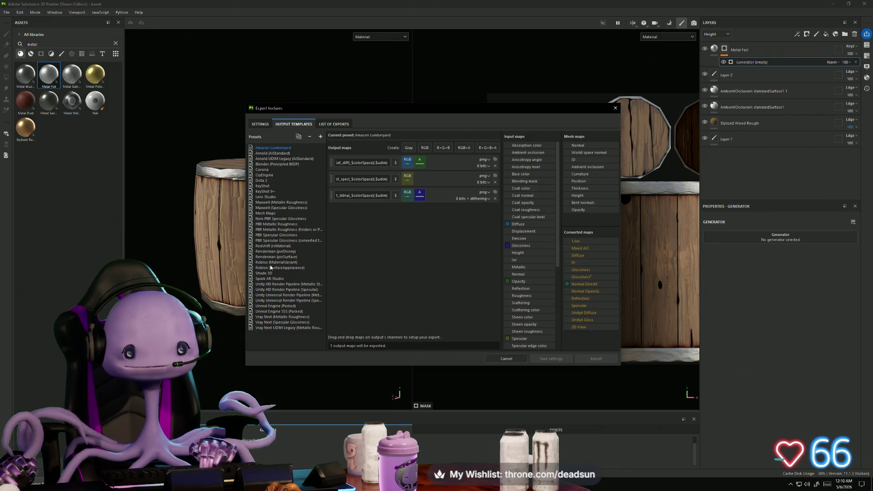
Step: Compare the Unity, Unreal, Vray, Arnold, Corona, Mesh Maps and Redshift template presets
{"action": "left_click", "coordinate": [281, 289]}
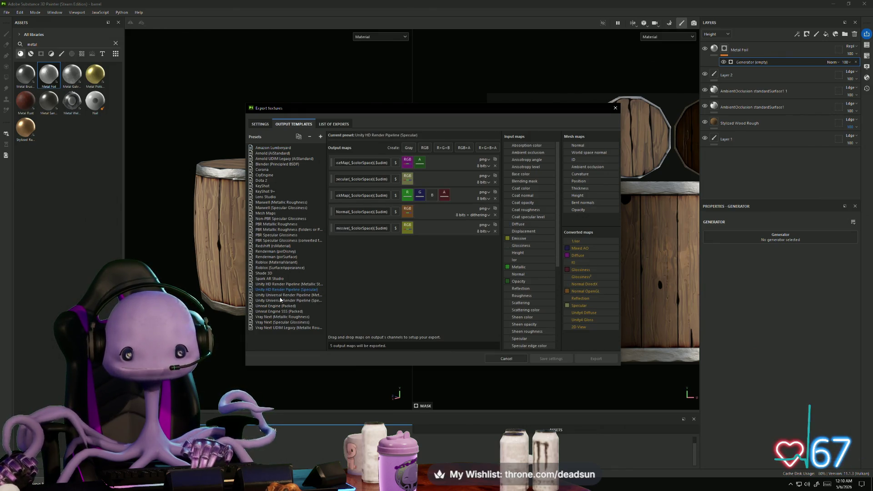
{"action": "left_click", "coordinate": [281, 300]}
{"action": "left_click", "coordinate": [281, 294]}
{"action": "left_click", "coordinate": [281, 311]}
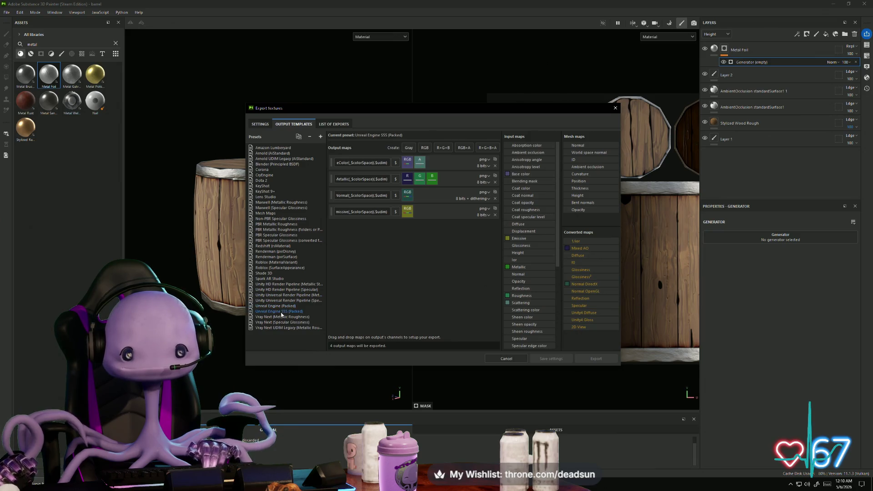
{"action": "left_click", "coordinate": [283, 317]}
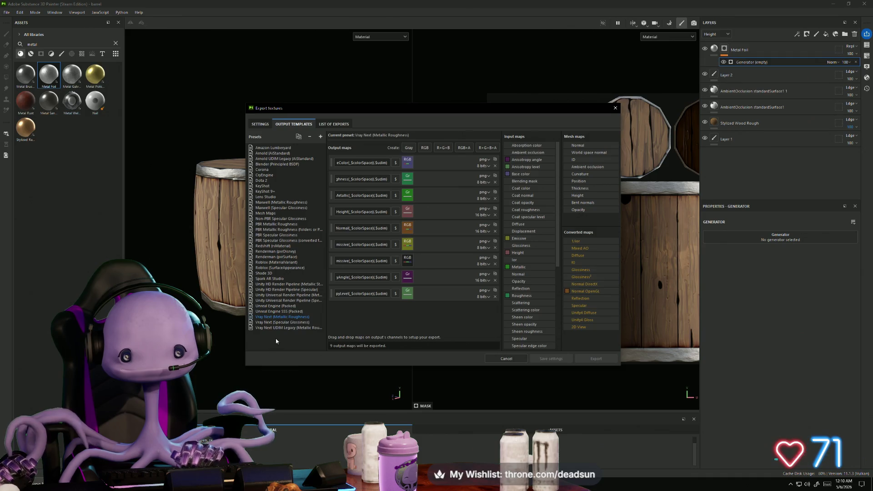
{"action": "left_click", "coordinate": [279, 306]}
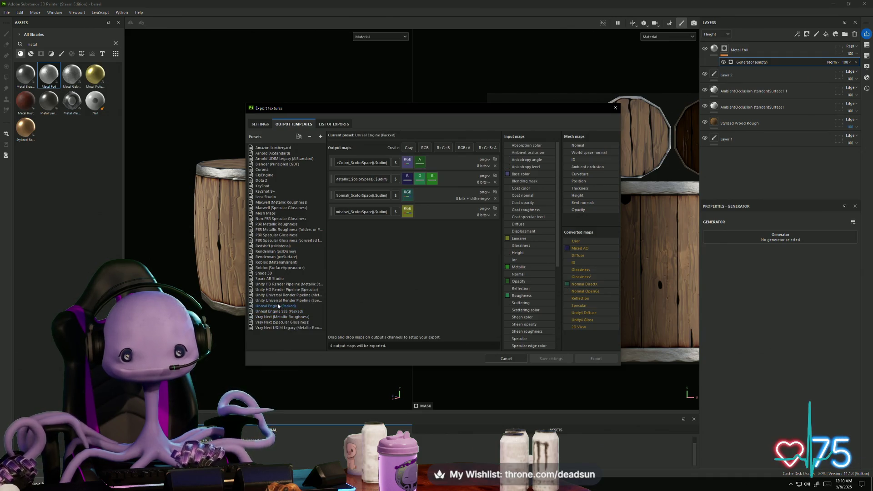
{"action": "left_click", "coordinate": [278, 295]}
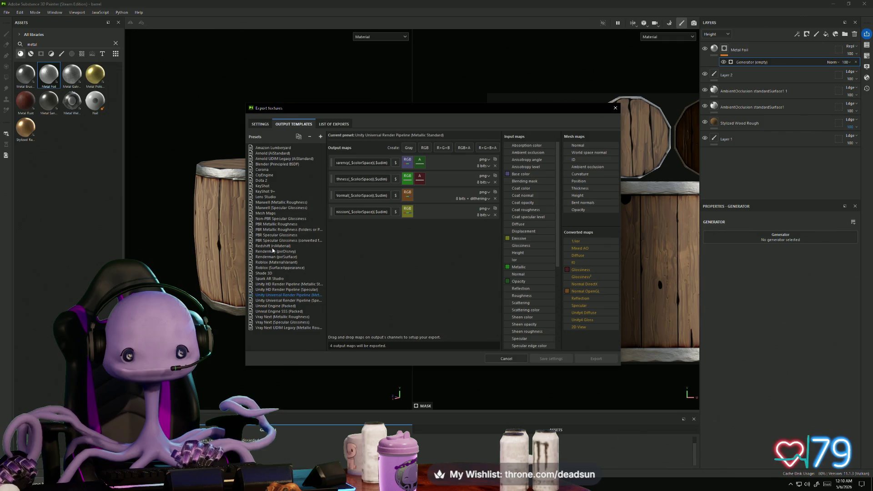
{"action": "left_click", "coordinate": [270, 154]}
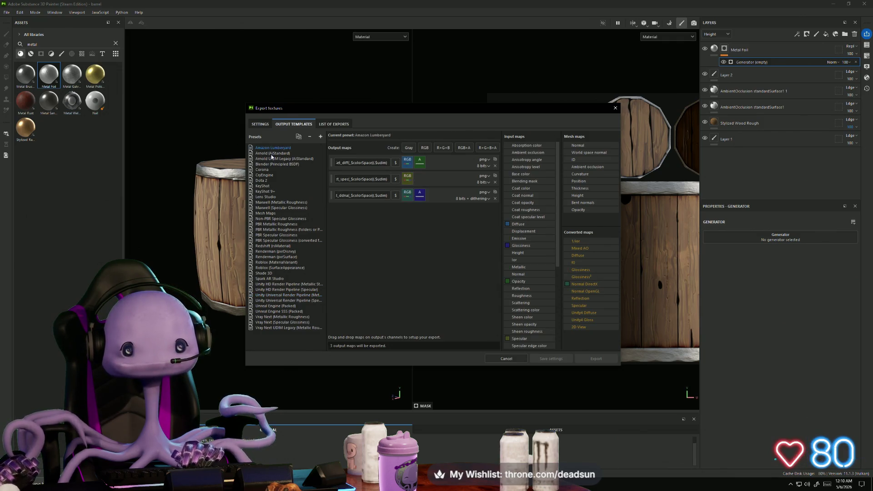
{"action": "left_click", "coordinate": [262, 170]}
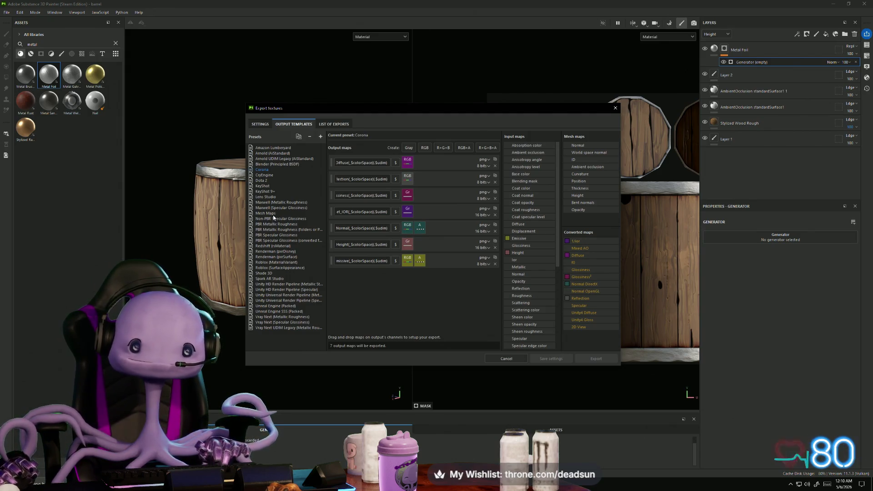
{"action": "left_click", "coordinate": [266, 214]}
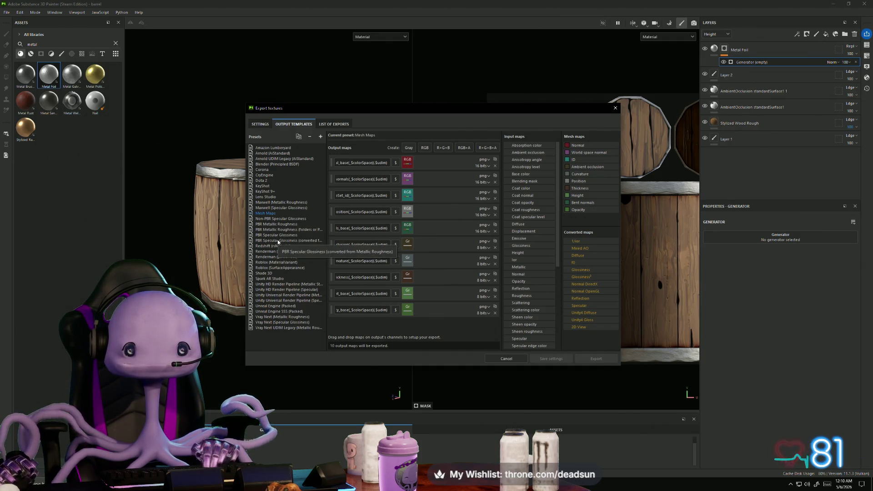
{"action": "left_click", "coordinate": [276, 247]}
Step: Revisit the export parameters, then preview Shade 3D and the Roblox templates, ending on Roblox (MaterialVariant)
{"action": "left_click", "coordinate": [261, 125]}
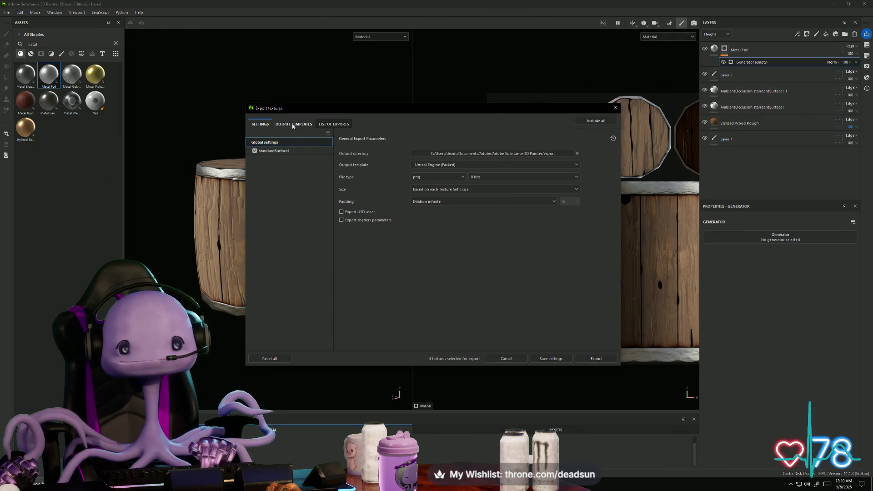
{"action": "left_click", "coordinate": [293, 126]}
{"action": "left_click", "coordinate": [264, 274]}
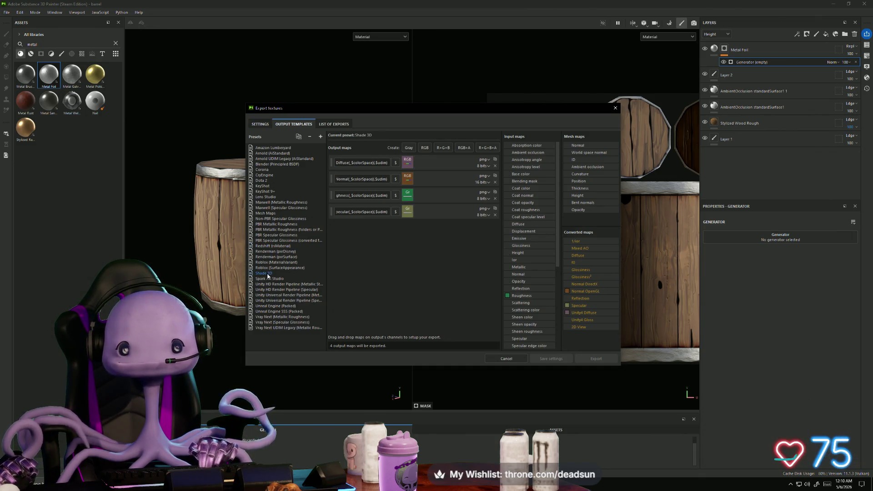
{"action": "left_click", "coordinate": [278, 268]}
{"action": "left_click", "coordinate": [277, 263]}
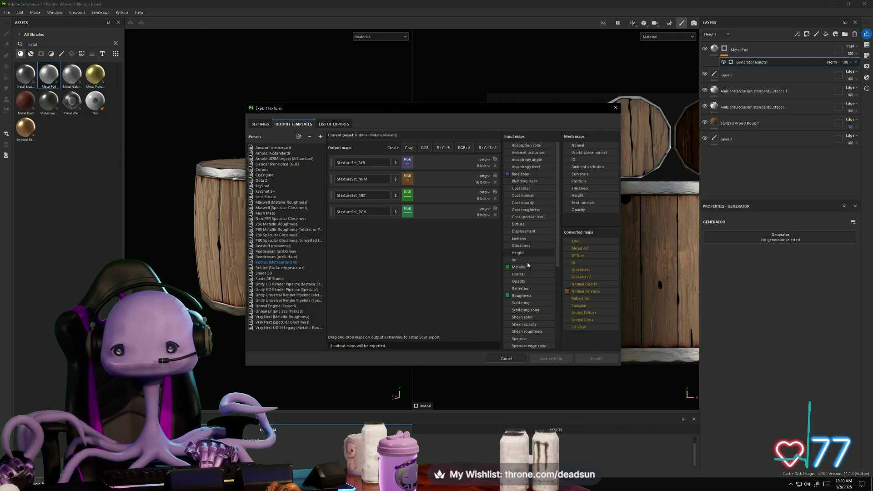
Step: Export the four Lowbarrel PNG textures and open their output folder with BaseColor selected
{"action": "left_click", "coordinate": [334, 124]}
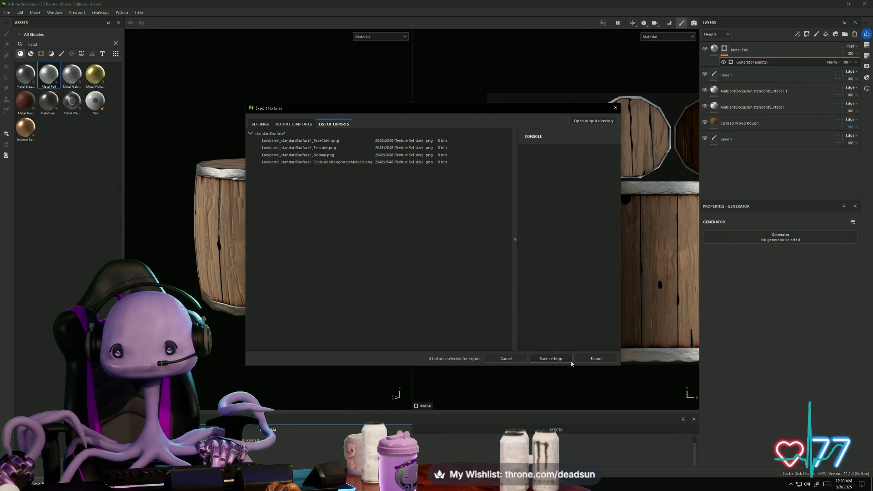
{"action": "left_click", "coordinate": [596, 359]}
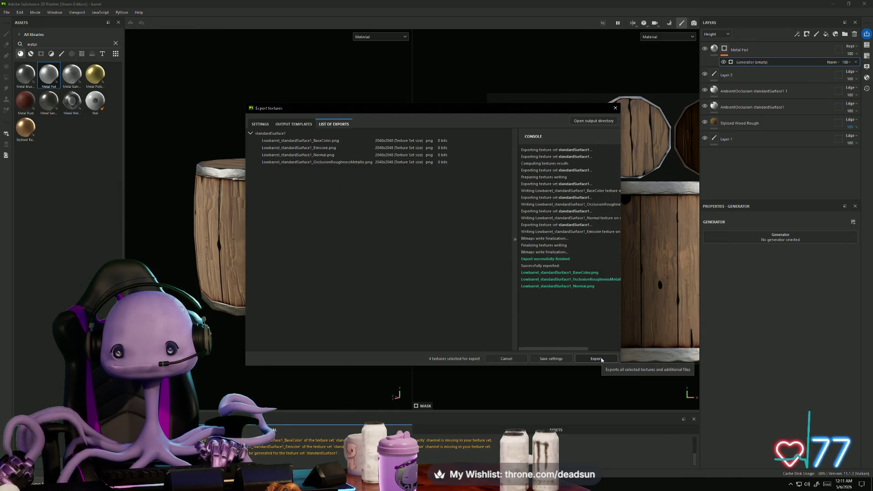
{"action": "left_click", "coordinate": [586, 122]}
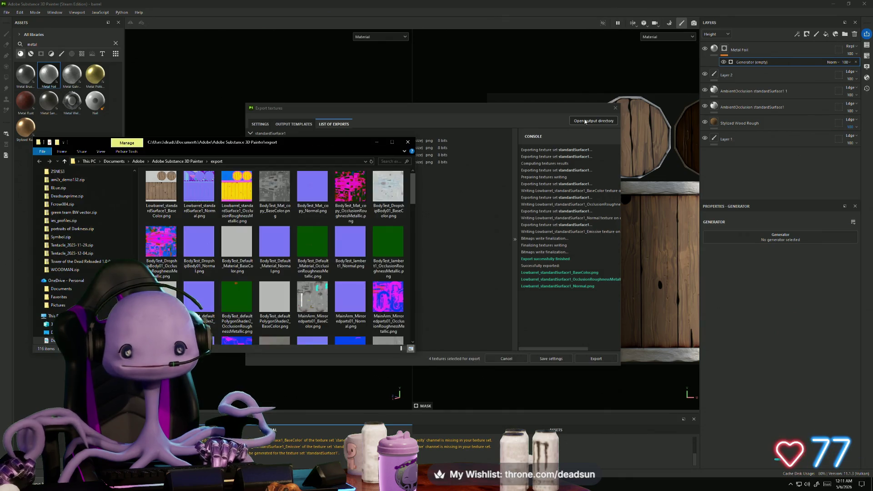
{"action": "left_click", "coordinate": [160, 195]}
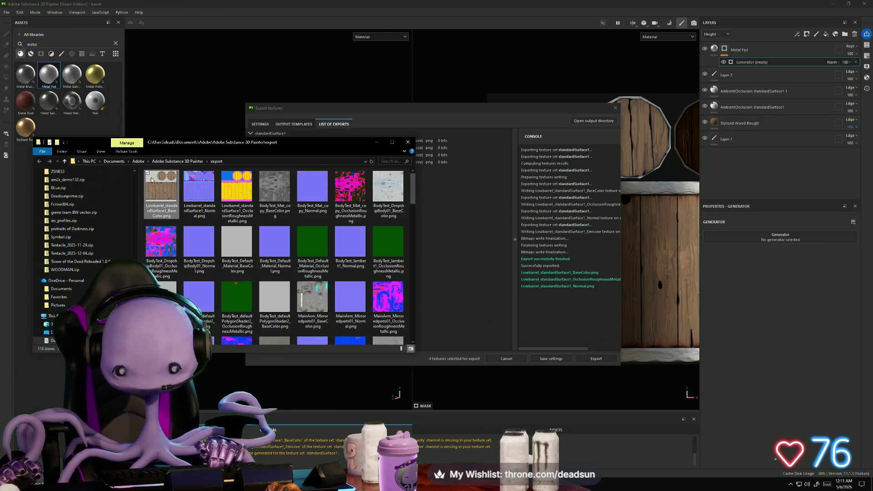
{"action": "right_click", "coordinate": [156, 187]}
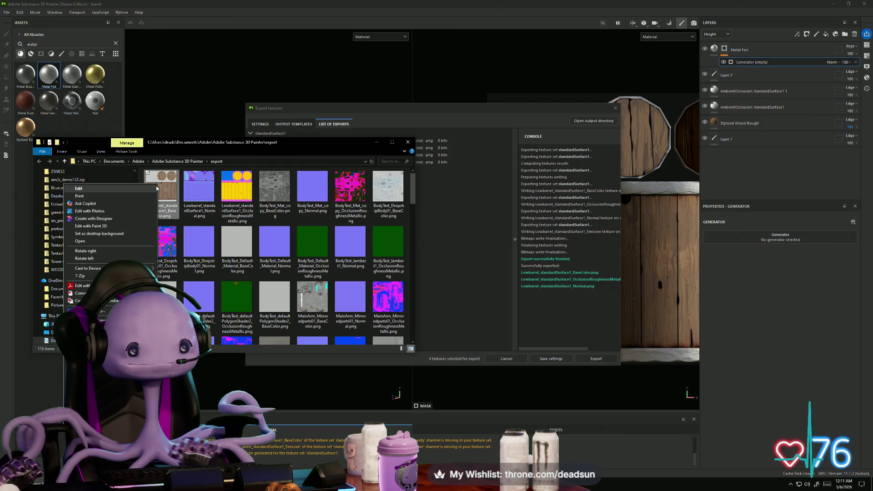
{"action": "key", "text": "Escape"}
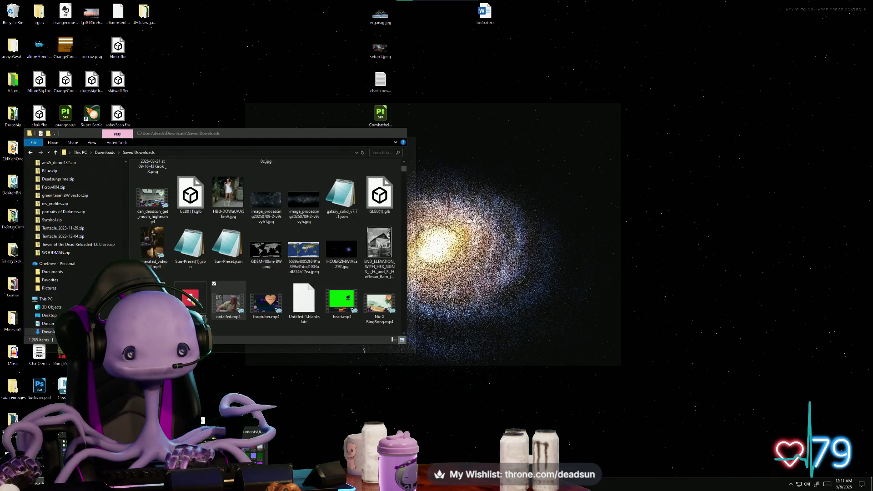
{"action": "left_click", "coordinate": [203, 421]}
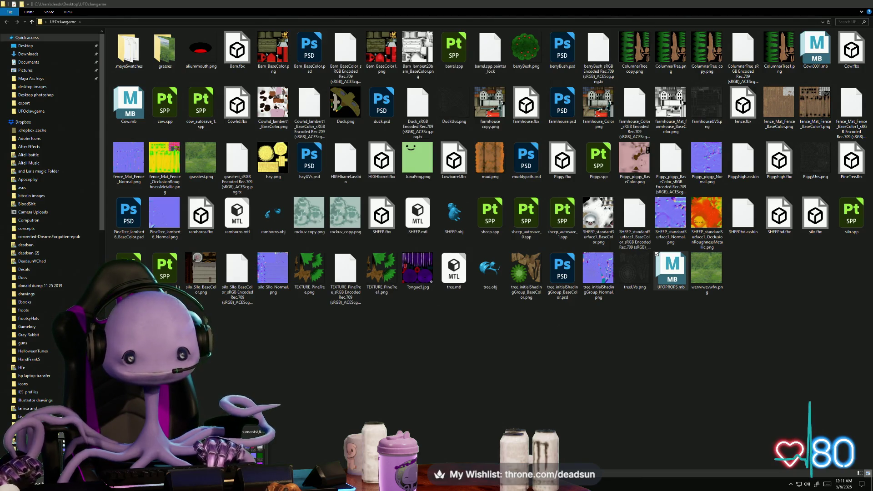
{"action": "right_click", "coordinate": [155, 221]}
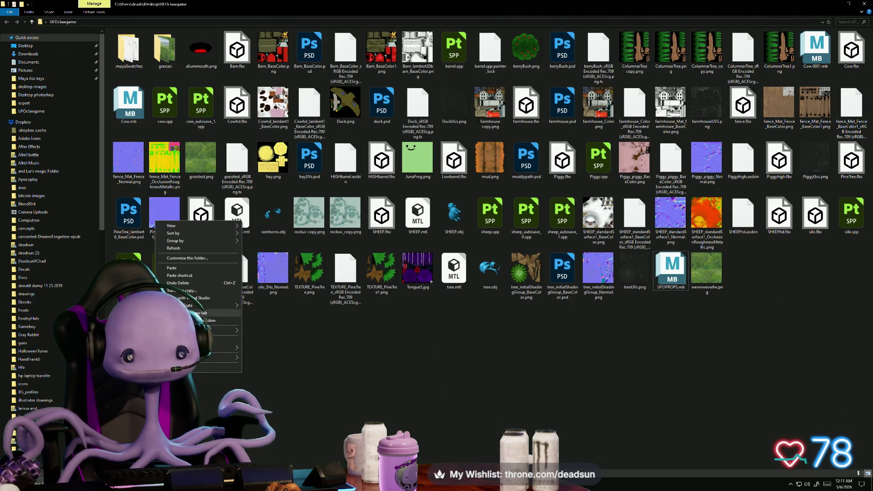
{"action": "left_click", "coordinate": [178, 268]}
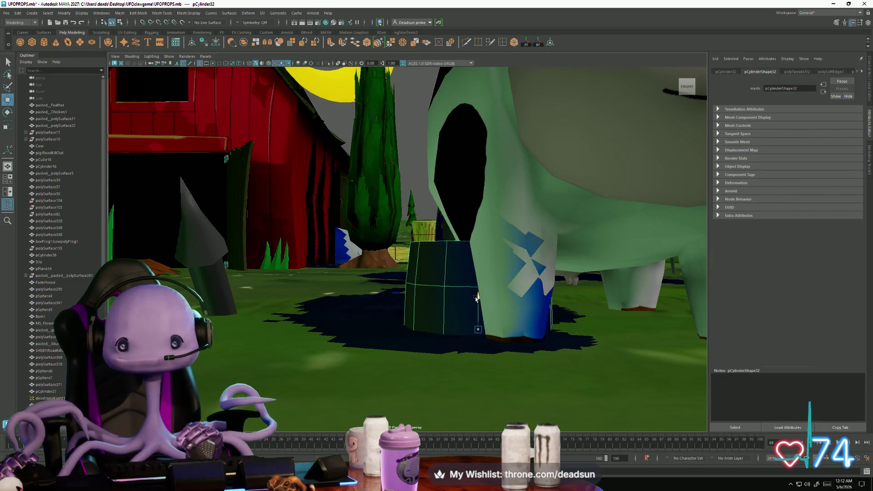
Step: Stretch the barrel cylinder taller along Y and frame it from above
{"action": "left_click_drag", "start_coordinate": [477, 298], "coordinate": [473, 193]}
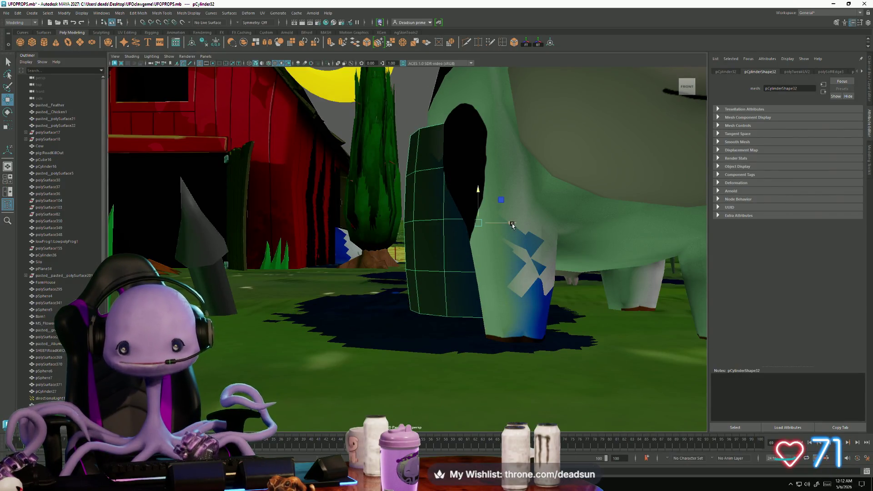
{"action": "left_click_drag", "start_coordinate": [512, 224], "coordinate": [455, 227], "text": "alt"}
{"action": "key", "text": "f"}
{"action": "mouse_move", "coordinate": [409, 255]}
{"action": "left_mouse_down", "text": "alt"}
{"action": "mouse_move", "coordinate": [392, 286]}
{"action": "mouse_move", "coordinate": [382, 205]}
{"action": "mouse_move", "coordinate": [397, 180]}
{"action": "mouse_move", "coordinate": [318, 151]}
{"action": "left_mouse_up", "text": "alt"}
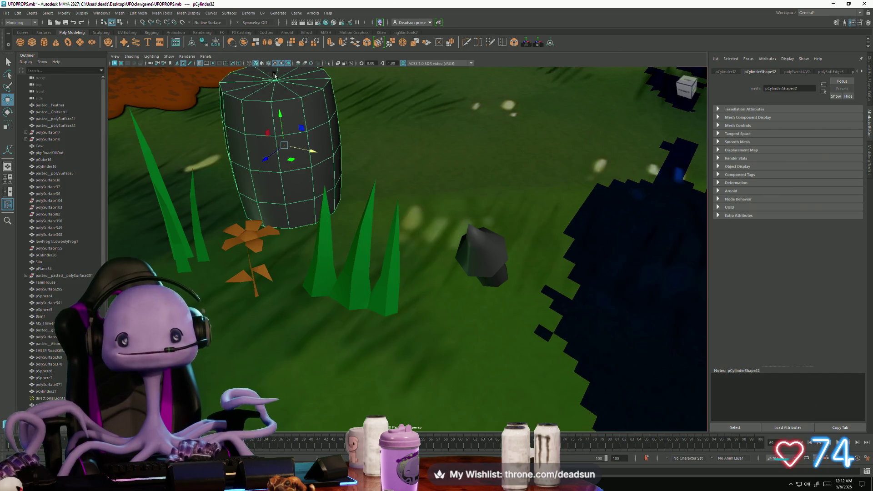
Step: Assign a new Lambert material named Mat_Barrel and add a map to its Color
{"action": "right_click", "coordinate": [269, 89]}
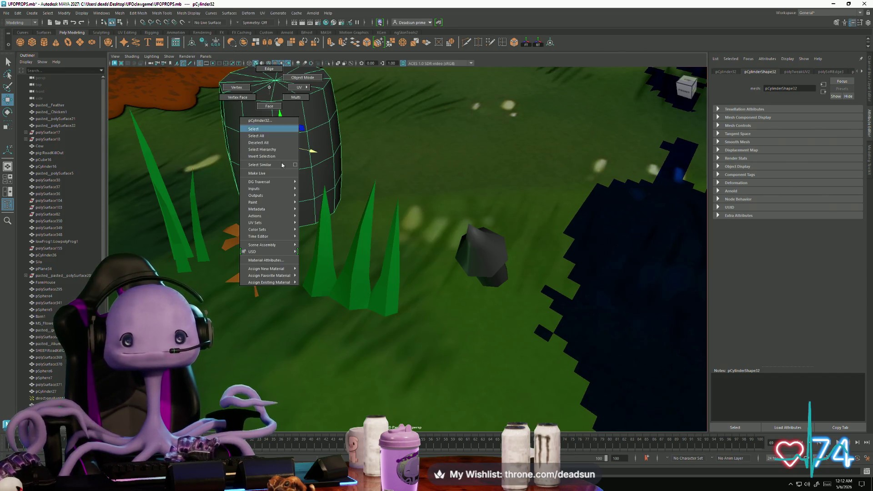
{"action": "mouse_move", "coordinate": [283, 279]}
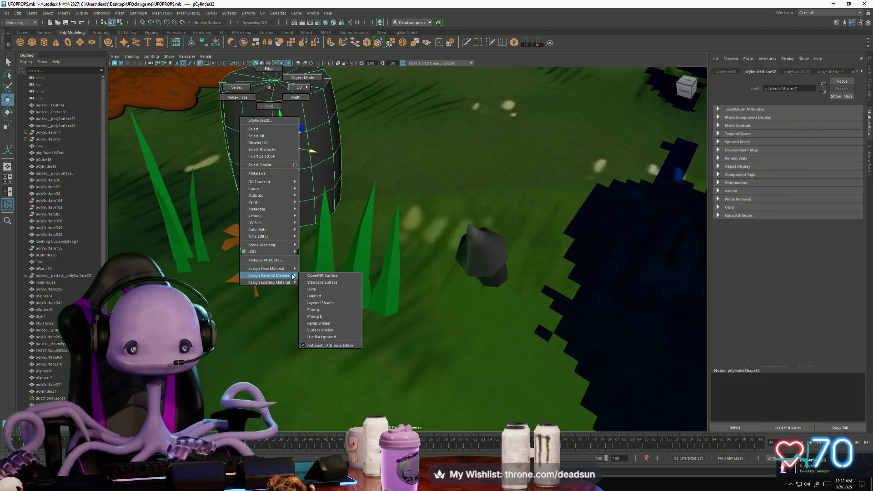
{"action": "left_click", "coordinate": [317, 296]}
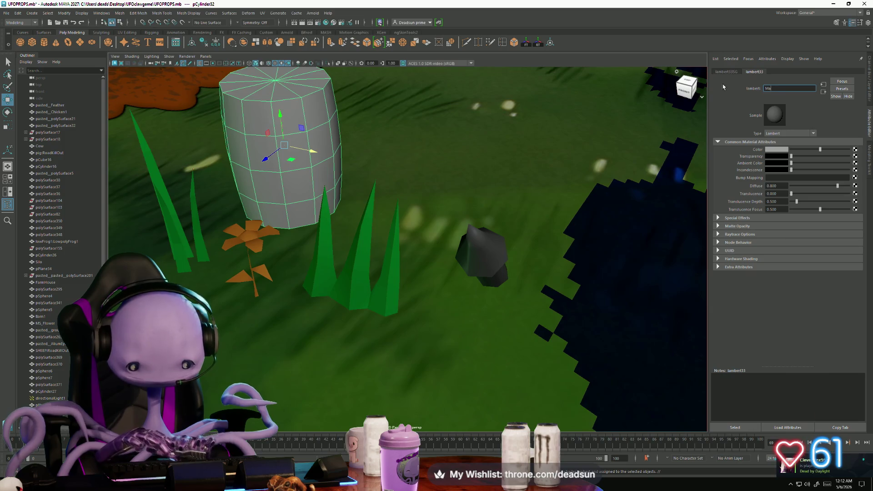
{"action": "type", "text": "t_Barrel"}
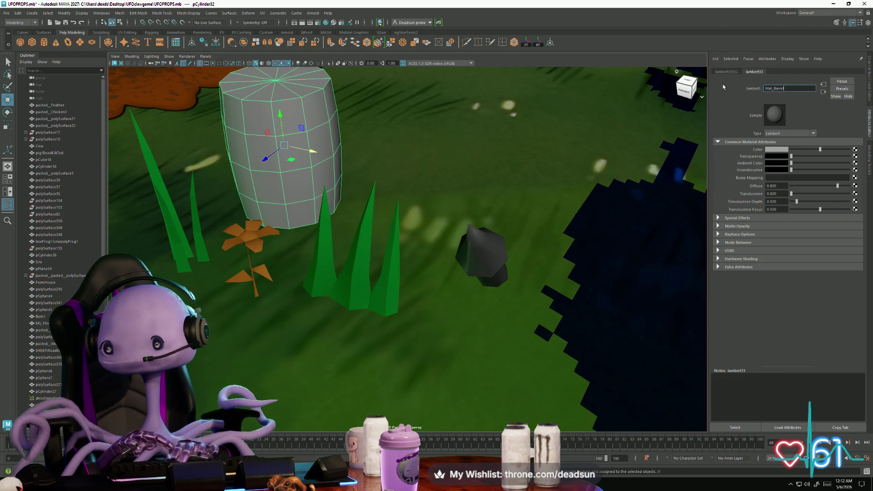
{"action": "key", "text": "Return"}
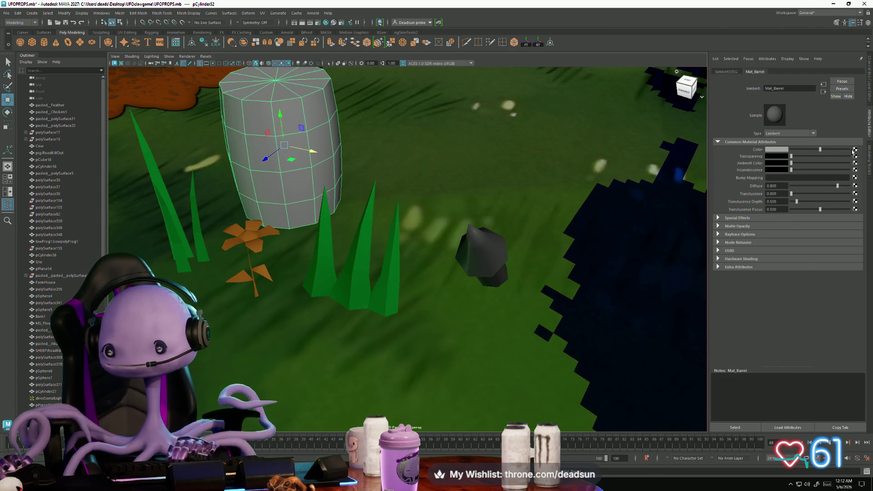
{"action": "left_click", "coordinate": [856, 150]}
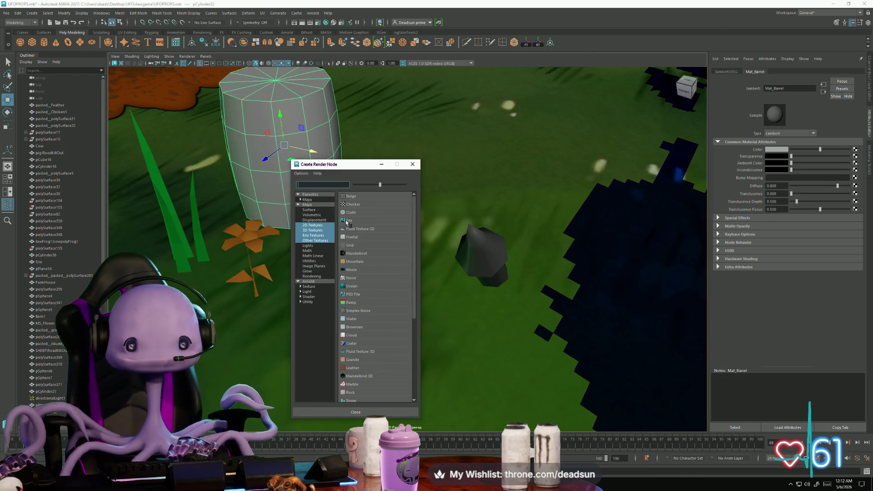
Step: Create a File texture node for Color and browse the UFOclawgame folder, previewing its textures
{"action": "left_click", "coordinate": [345, 221]}
{"action": "left_click", "coordinate": [857, 167]}
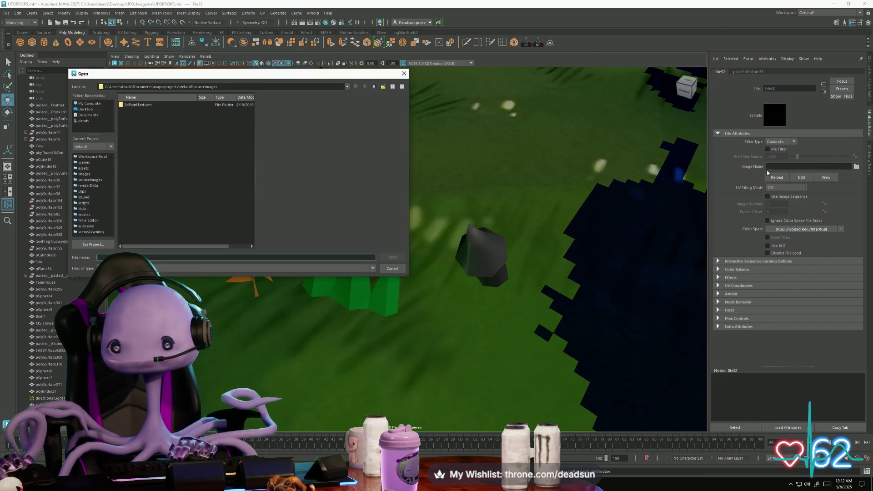
{"action": "left_click", "coordinate": [86, 111]}
{"action": "left_click", "coordinate": [132, 137]}
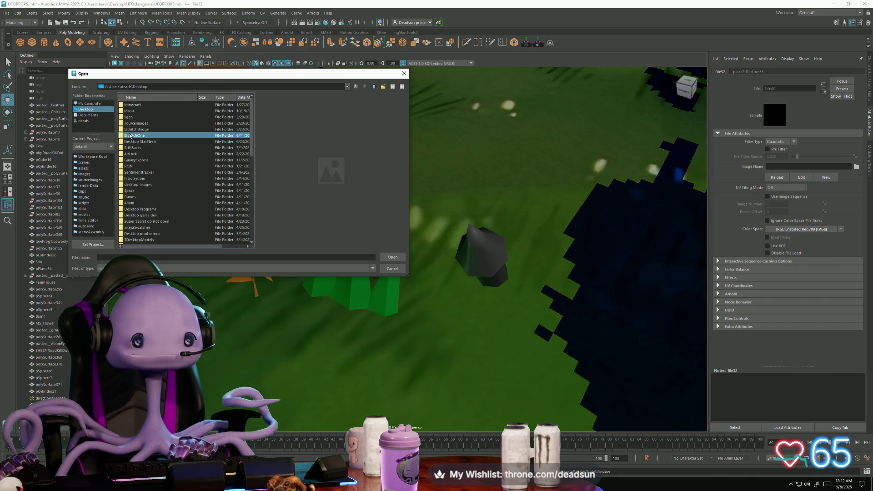
{"action": "type", "text": "frootsy1"}
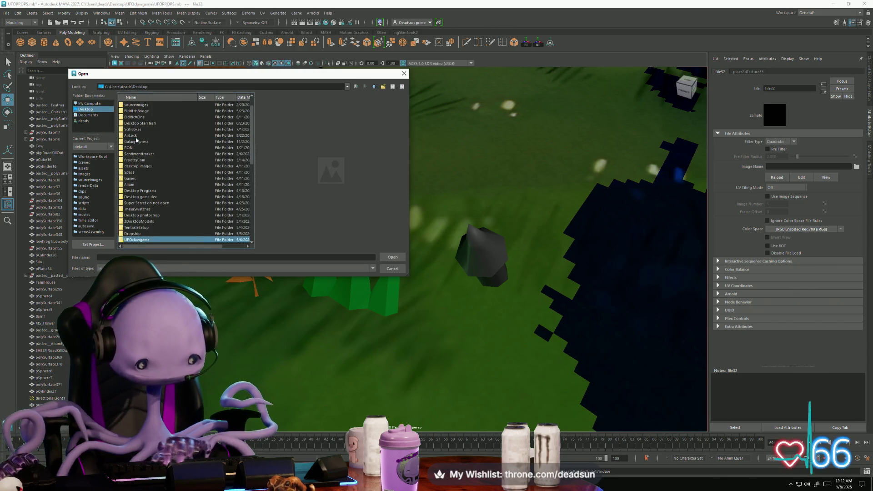
{"action": "left_click", "coordinate": [142, 222]}
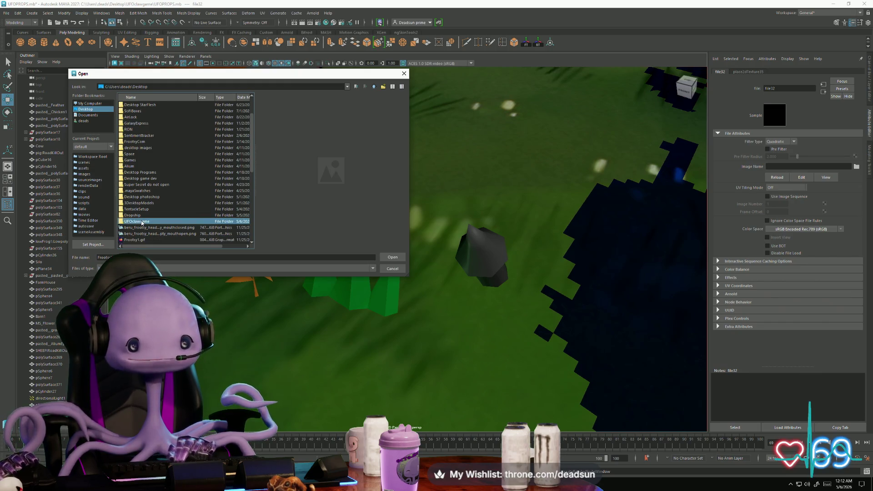
{"action": "double_click", "coordinate": [143, 222]}
{"action": "left_click", "coordinate": [142, 154]}
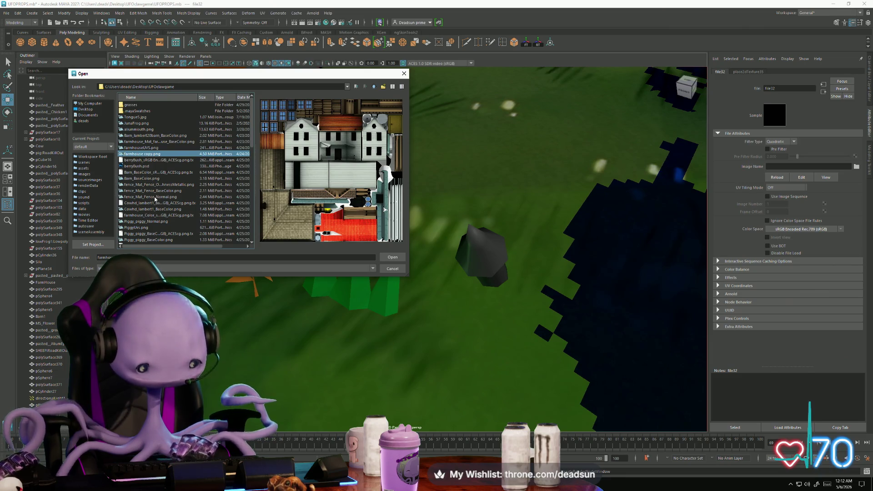
{"action": "key", "text": "Down"}
{"action": "key", "text": "Down"}
{"action": "key", "text": "Down"}
{"action": "key", "text": "Down"}
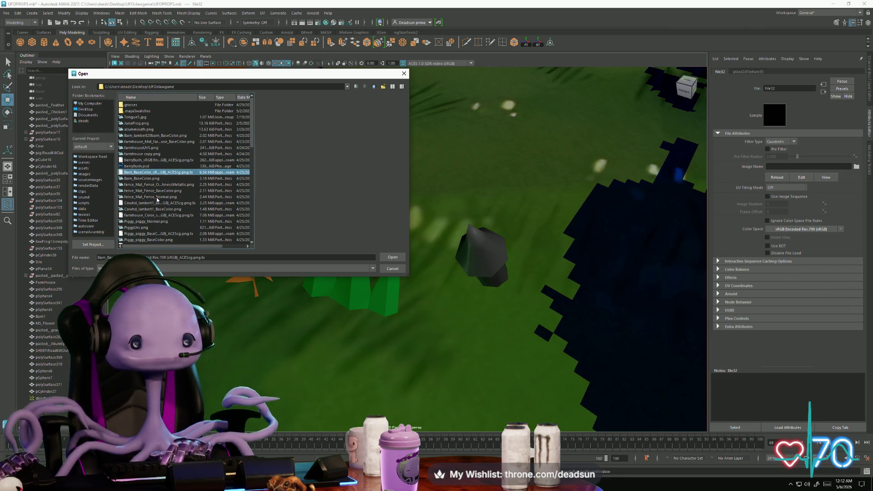
{"action": "key", "text": "Home"}
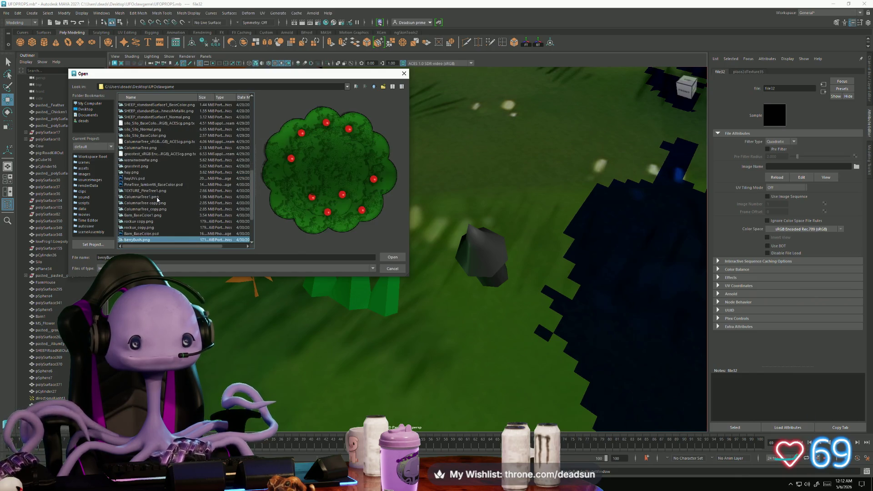
{"action": "key", "text": "Down"}
{"action": "key", "text": "Down"}
{"action": "key", "text": "Down"}
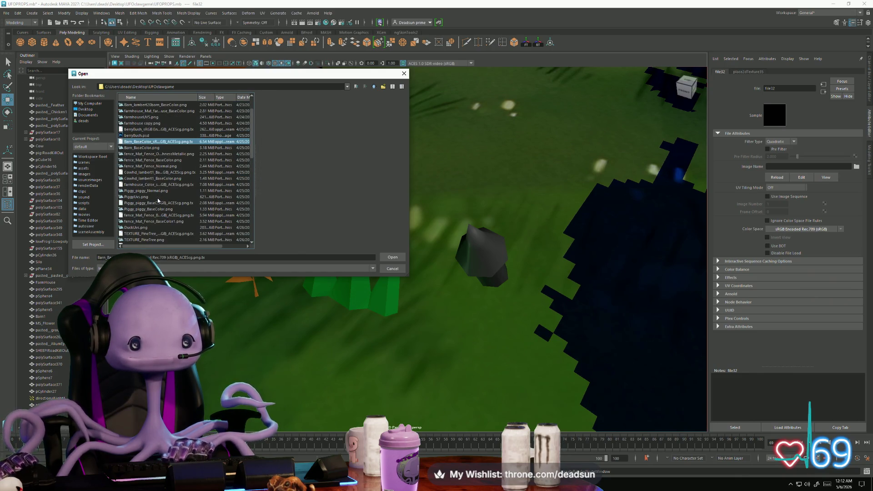
{"action": "key", "text": "Down"}
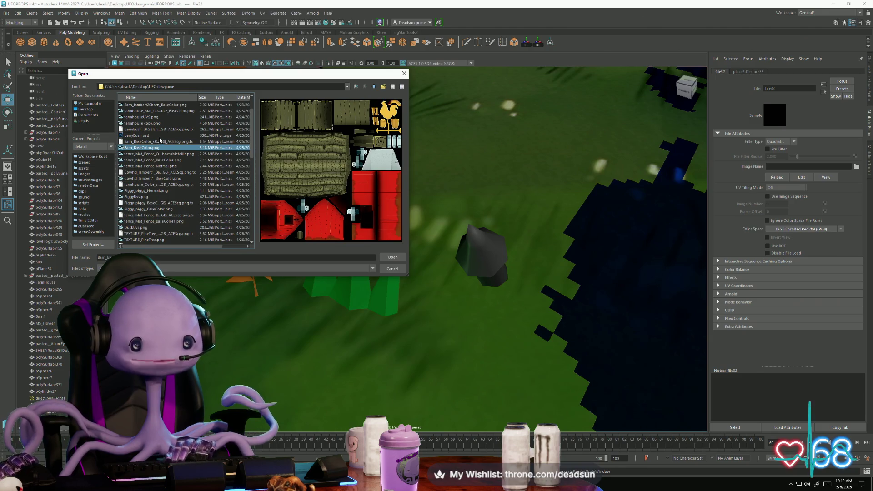
{"action": "scroll", "coordinate": [160, 140], "scroll_direction": "down", "scroll_amount": 15}
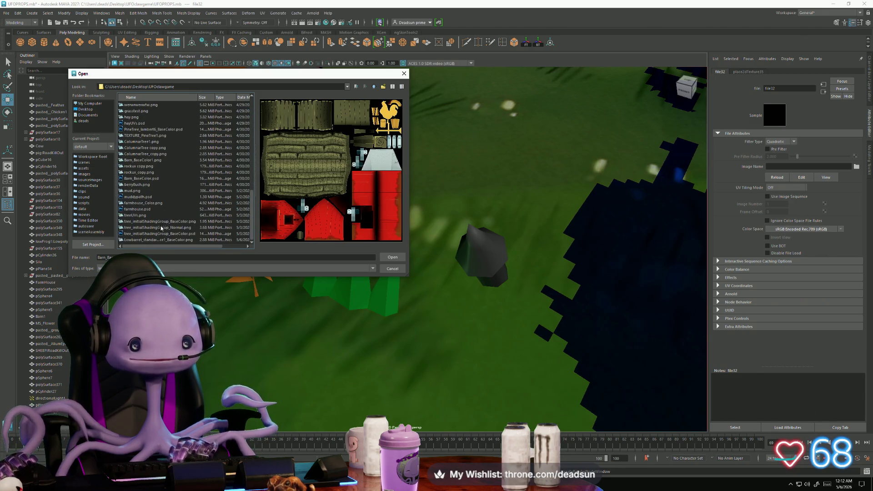
Step: Load the Lowbarrel BaseColor PNG as the image and inspect the textured barrel
{"action": "key", "text": "alt+Tab"}
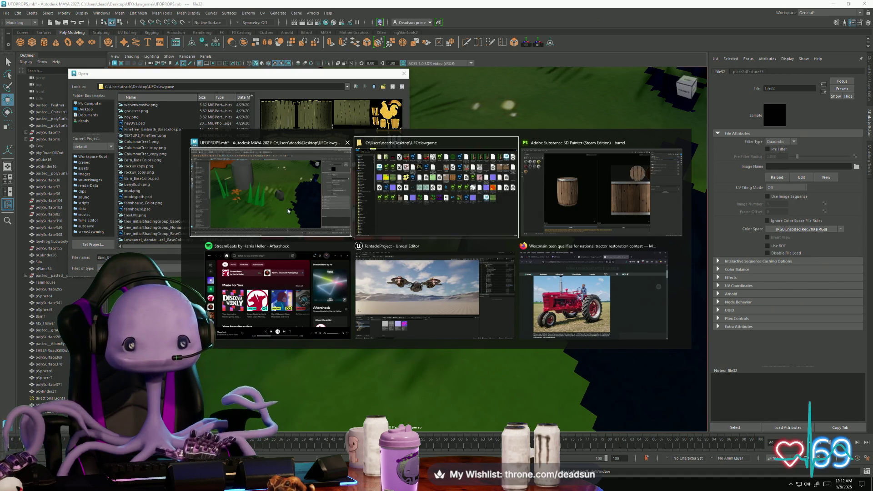
{"action": "left_click", "coordinate": [367, 210]}
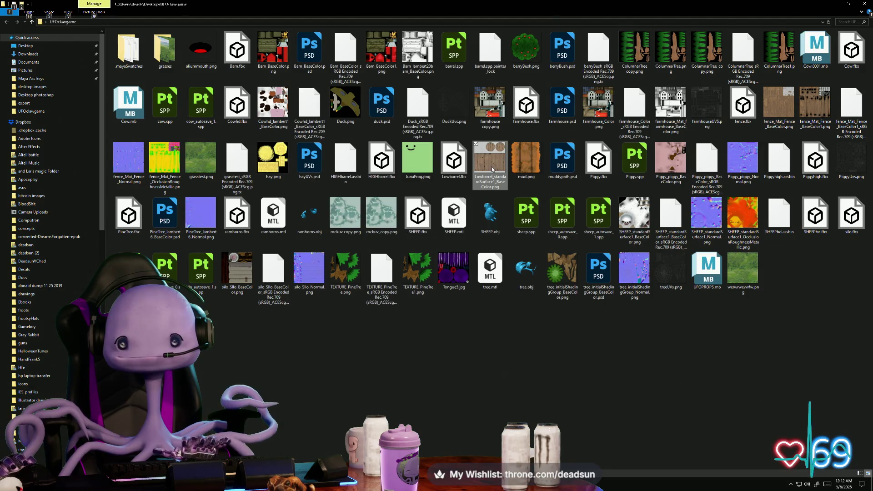
{"action": "key", "text": "alt+Tab"}
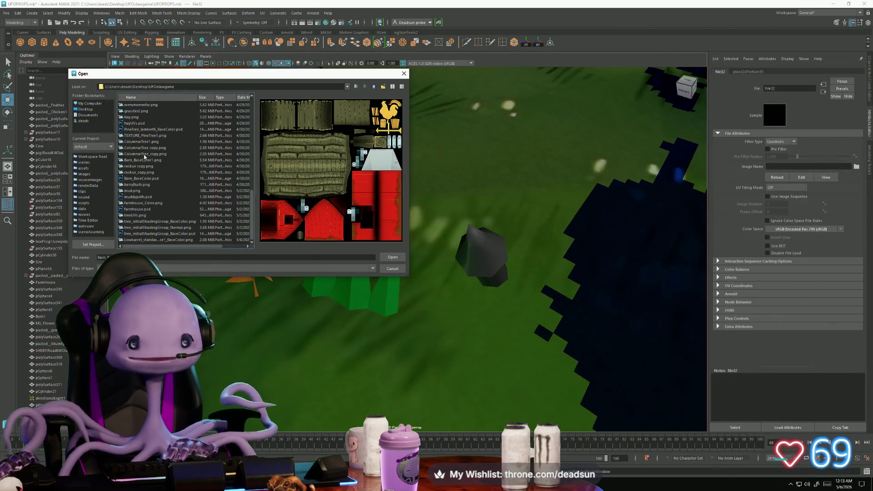
{"action": "left_click", "coordinate": [148, 153]}
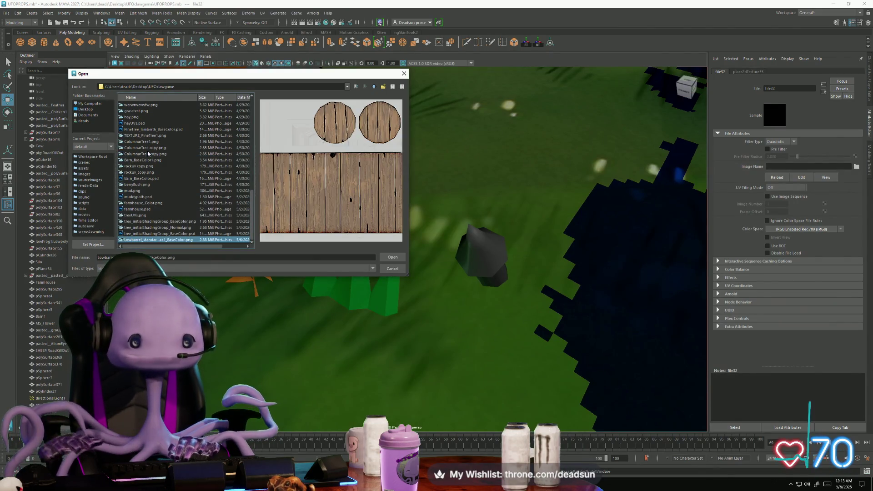
{"action": "left_click", "coordinate": [392, 257]}
{"action": "scroll", "coordinate": [306, 259], "scroll_direction": "down", "scroll_amount": 10}
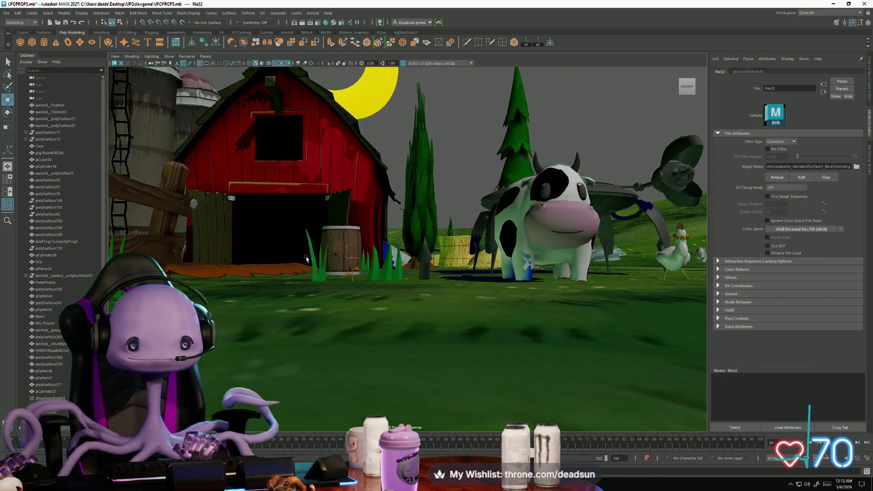
{"action": "mouse_move", "coordinate": [307, 259]}
{"action": "left_mouse_down", "text": "alt"}
{"action": "mouse_move", "coordinate": [314, 292]}
{"action": "mouse_move", "coordinate": [331, 258]}
{"action": "mouse_move", "coordinate": [329, 268]}
{"action": "mouse_move", "coordinate": [356, 296]}
{"action": "mouse_move", "coordinate": [336, 264]}
{"action": "mouse_move", "coordinate": [390, 259]}
{"action": "mouse_move", "coordinate": [396, 220]}
{"action": "mouse_move", "coordinate": [407, 267]}
{"action": "left_mouse_up", "text": "alt"}
{"action": "scroll", "coordinate": [331, 259], "scroll_direction": "up", "scroll_amount": 5}
{"action": "scroll", "coordinate": [401, 230], "scroll_direction": "up", "scroll_amount": 5}
{"action": "scroll", "coordinate": [406, 238], "scroll_direction": "down", "scroll_amount": 3}
{"action": "scroll", "coordinate": [406, 239], "scroll_direction": "down", "scroll_amount": 3}
{"action": "scroll", "coordinate": [407, 267], "scroll_direction": "up", "scroll_amount": 4}
{"action": "left_click", "coordinate": [394, 294]}
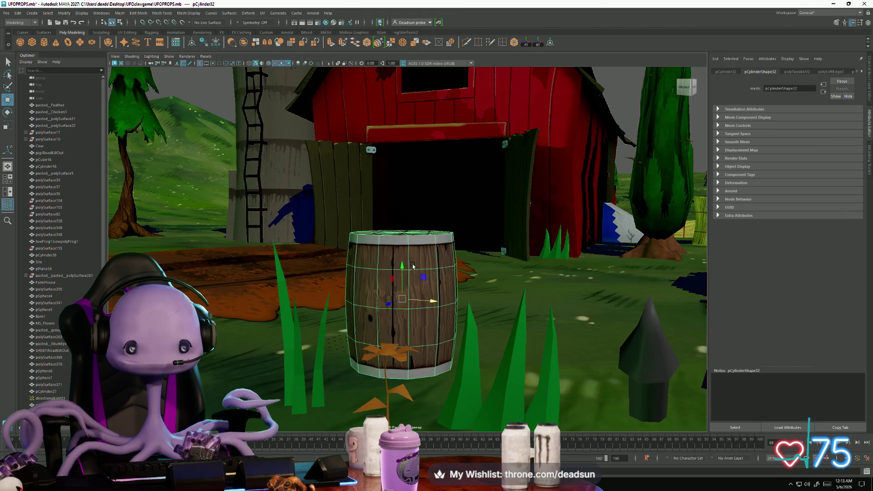
Step: Open the Lowbarrel BaseColor PNG from File Explorer in Adobe Photoshop 2025
{"action": "key", "text": "alt+Tab"}
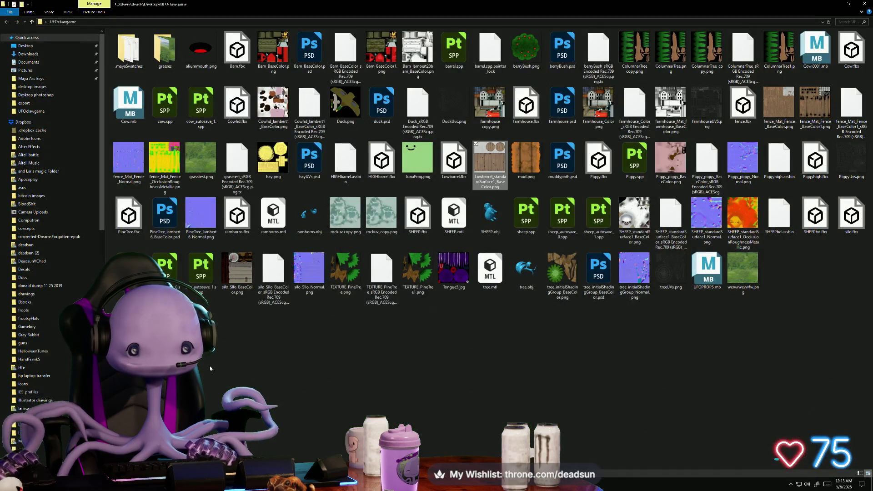
{"action": "right_click", "coordinate": [490, 151]}
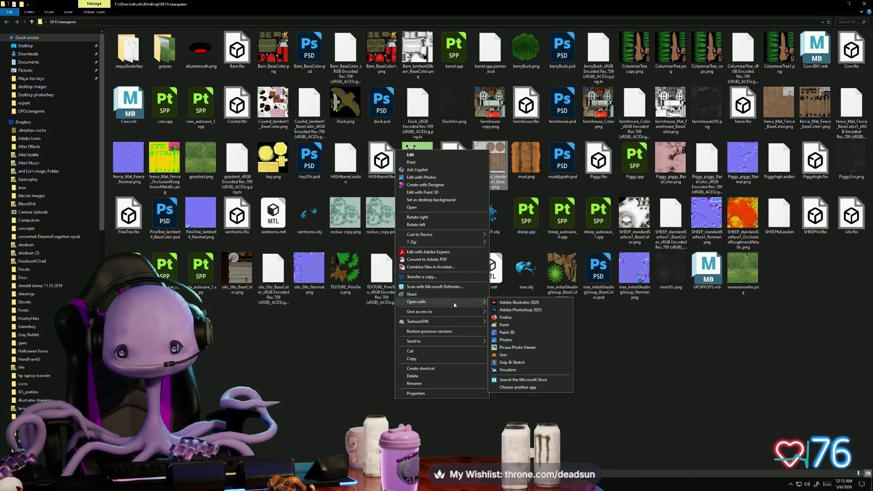
{"action": "left_click", "coordinate": [391, 304]}
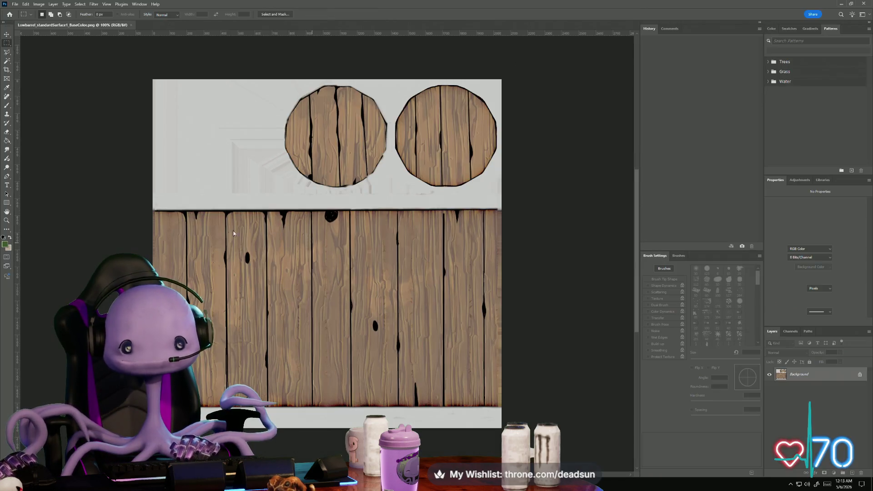
Step: Fit the barrel texture in view and add an empty Layer 1 above Background
{"action": "scroll", "coordinate": [196, 237], "scroll_direction": "up", "scroll_amount": 3, "text": "alt"}
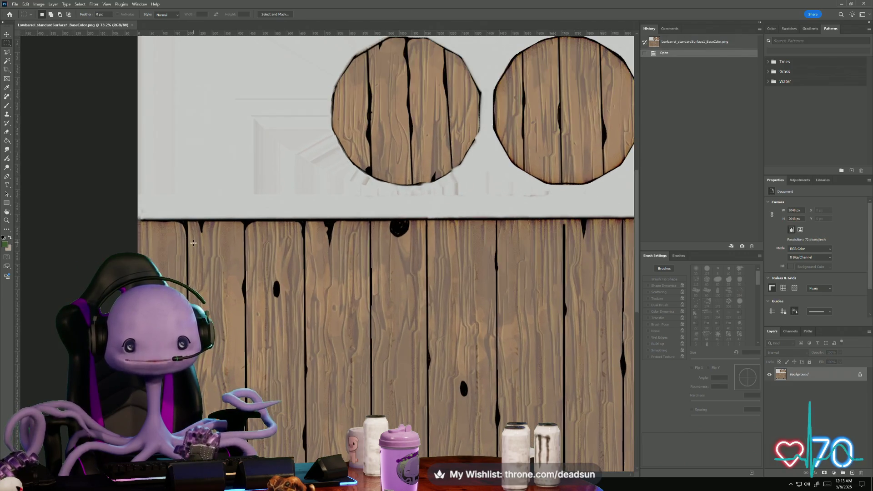
{"action": "scroll", "coordinate": [197, 252], "scroll_direction": "down", "scroll_amount": 3, "text": "alt"}
{"action": "scroll", "coordinate": [204, 266], "scroll_direction": "up", "scroll_amount": 1, "text": "alt"}
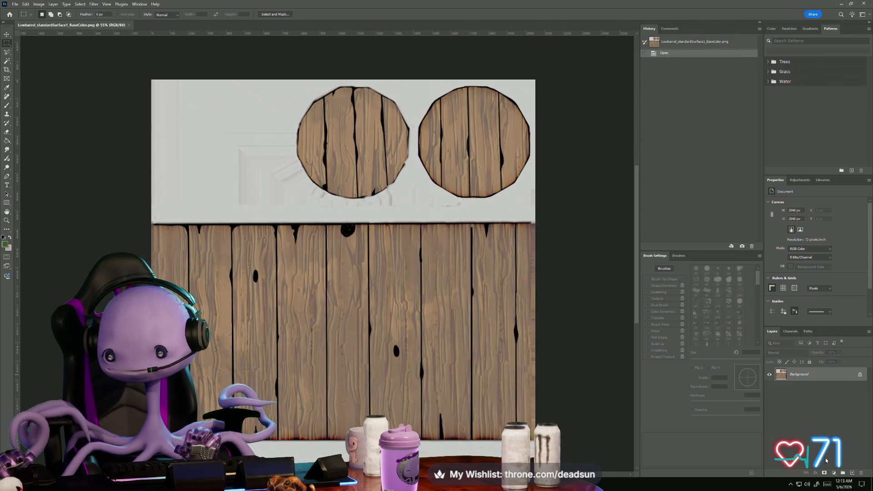
{"action": "left_click", "coordinate": [852, 474]}
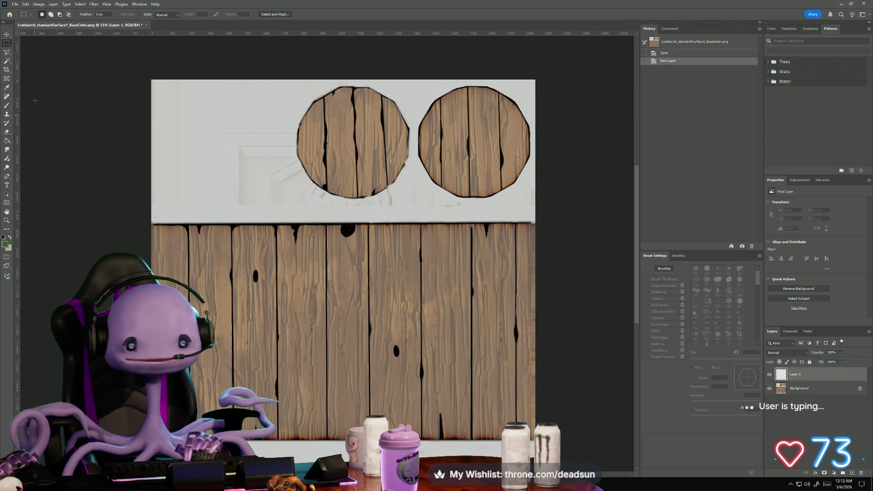